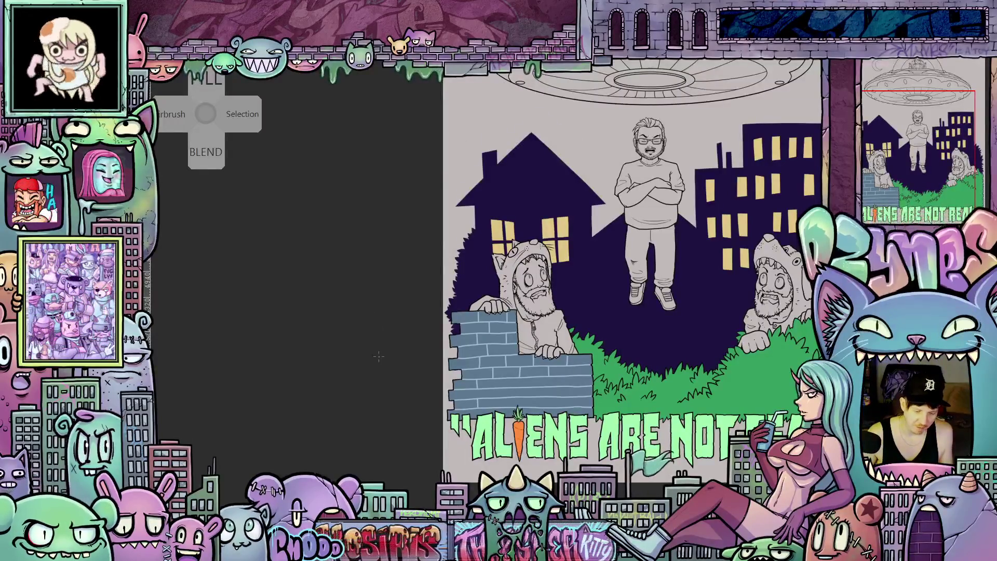
# Draw short light vertical mortar lines between the bricks of the wall by the left hooded figure
pyautogui.hotkey('ctrl', '+')
pyautogui.hotkey('ctrl', '+')
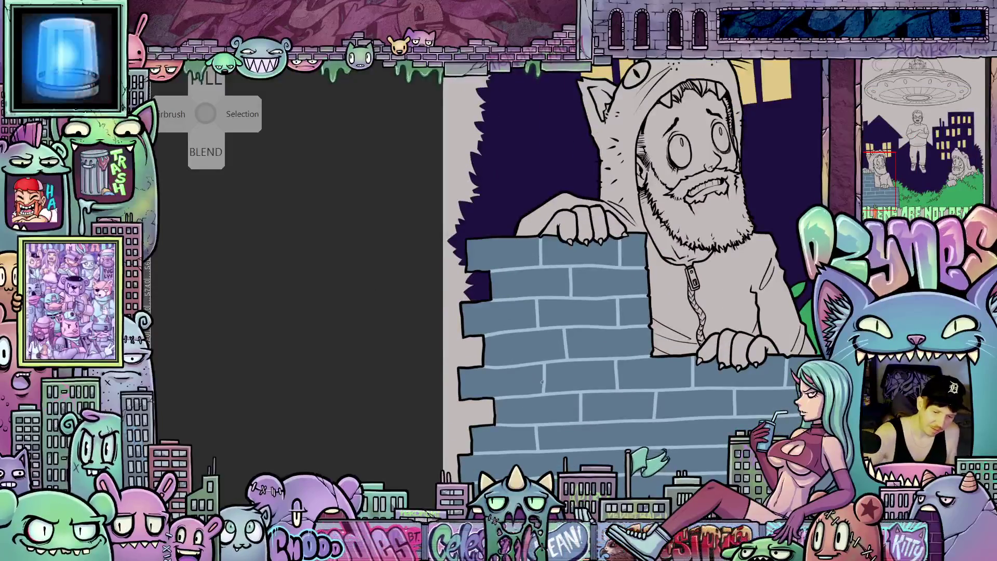
pyautogui.moveTo(656, 463)
pyautogui.mouseDown()
pyautogui.moveTo(611, 412)
pyautogui.moveTo(592, 408)
pyautogui.mouseUp()
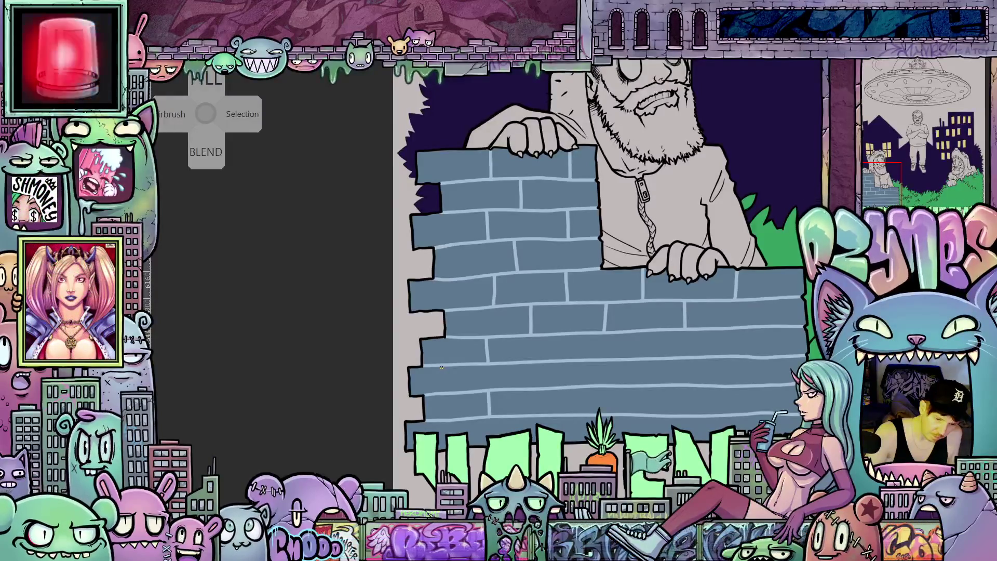
pyautogui.moveTo(442, 368); pyautogui.dragTo(443, 382)
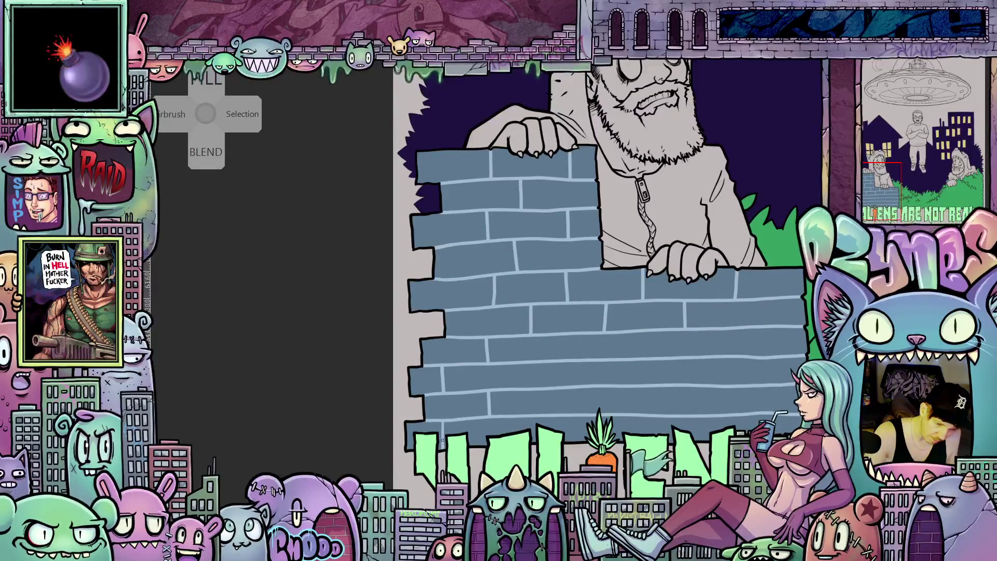
pyautogui.moveTo(574, 427); pyautogui.dragTo(527, 379)
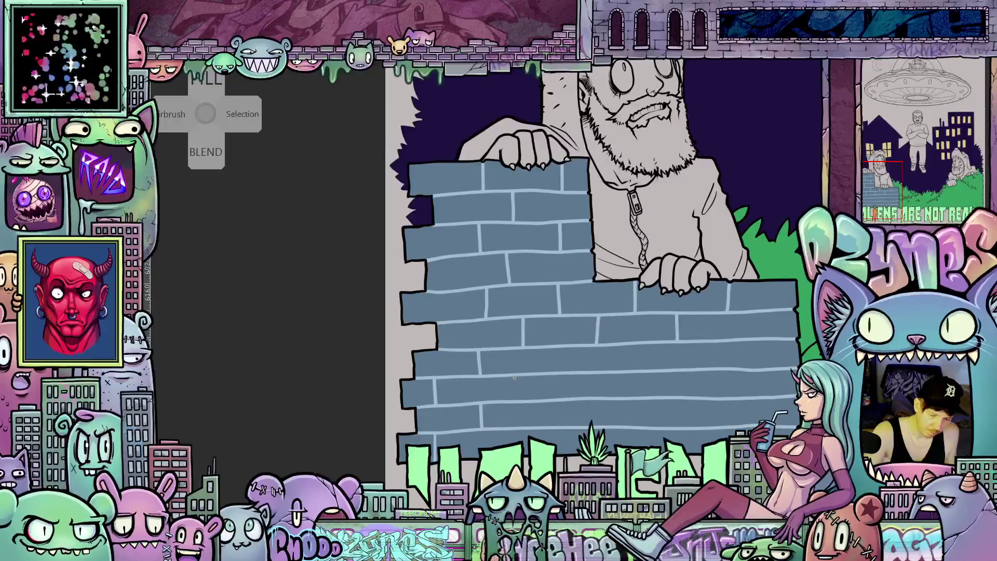
pyautogui.moveTo(512, 376); pyautogui.dragTo(511, 398)
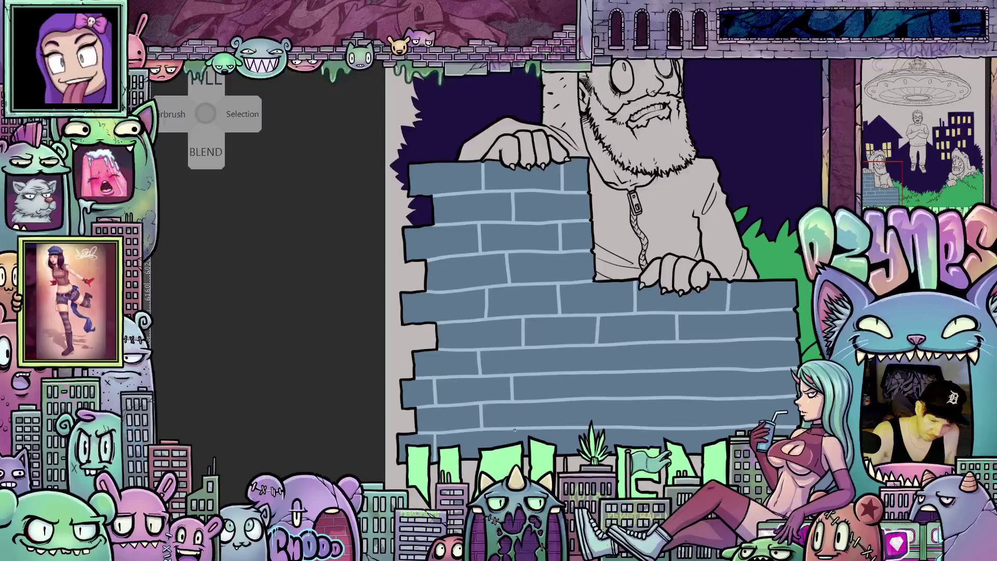
pyautogui.moveTo(560, 379); pyautogui.dragTo(513, 387)
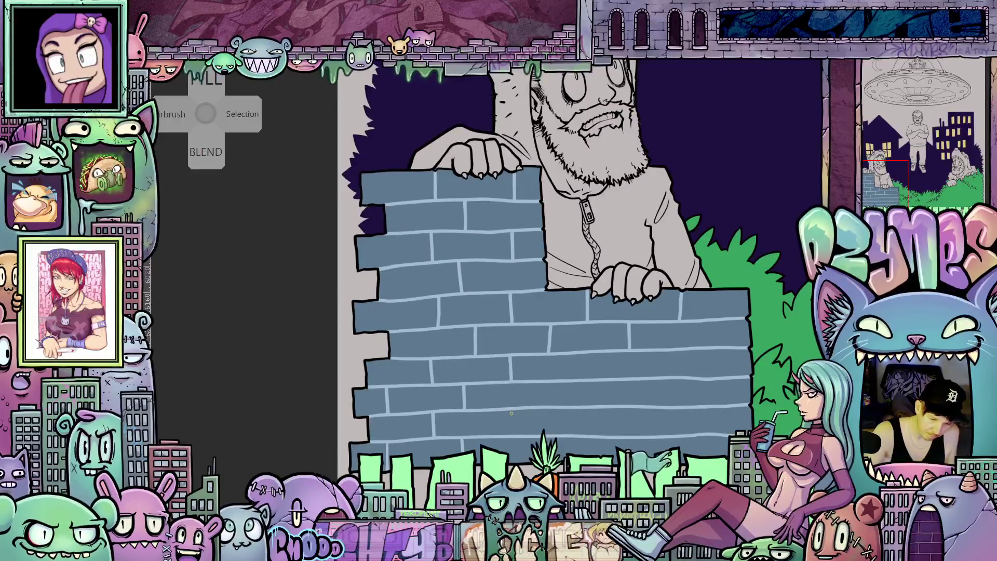
pyautogui.moveTo(571, 433)
pyautogui.mouseDown()
pyautogui.moveTo(546, 460)
pyautogui.moveTo(557, 422)
pyautogui.moveTo(613, 419)
pyautogui.moveTo(535, 396)
pyautogui.moveTo(541, 381)
pyautogui.mouseUp()
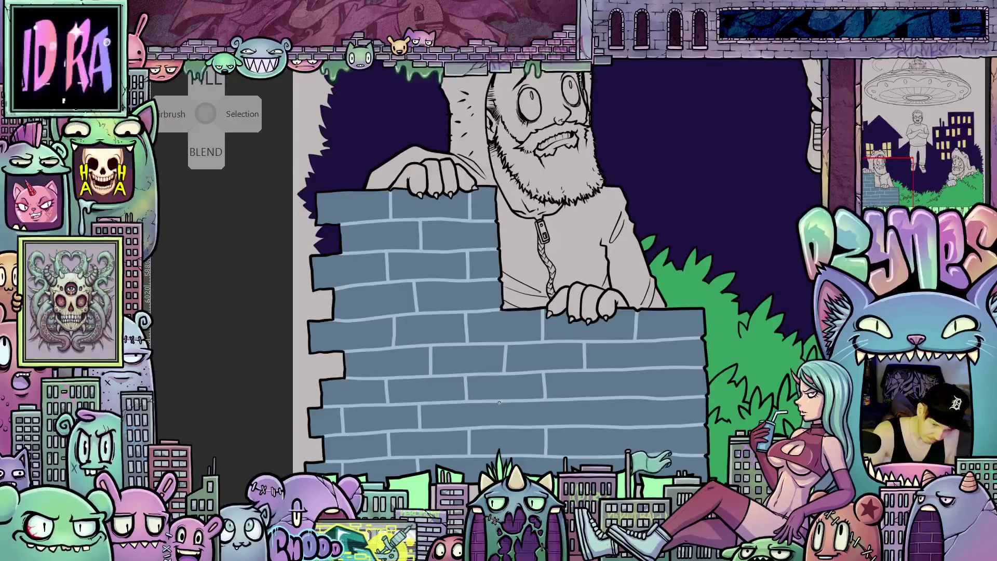
pyautogui.moveTo(673, 449); pyautogui.dragTo(606, 418)
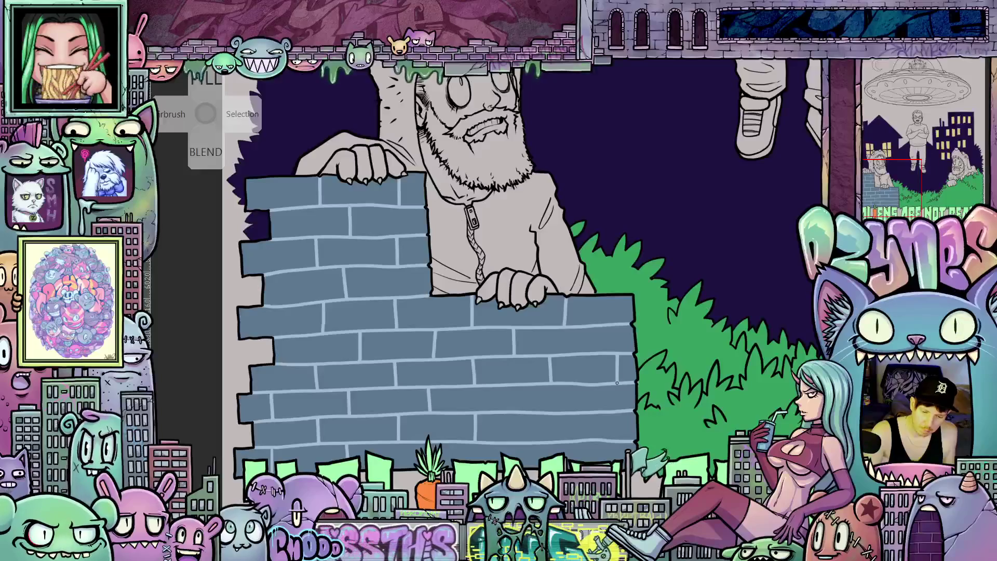
pyautogui.moveTo(651, 430); pyautogui.dragTo(611, 366)
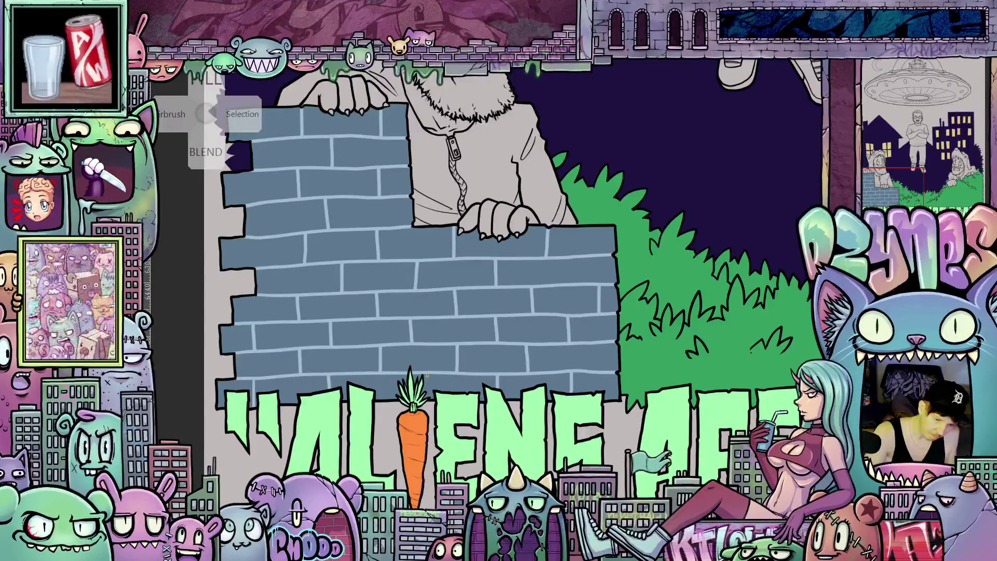
pyautogui.moveTo(605, 379)
pyautogui.mouseDown()
pyautogui.moveTo(569, 454)
pyautogui.moveTo(579, 401)
pyautogui.mouseUp()
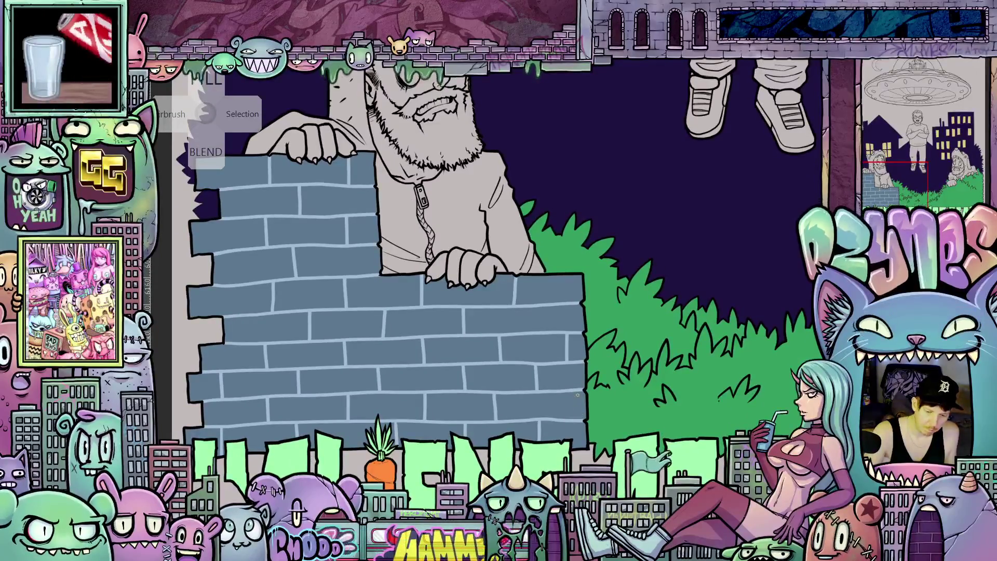
pyautogui.moveTo(574, 418)
pyautogui.mouseDown()
pyautogui.moveTo(675, 462)
pyautogui.moveTo(792, 463)
pyautogui.mouseUp()
pyautogui.moveTo(425, 328); pyautogui.dragTo(468, 359)
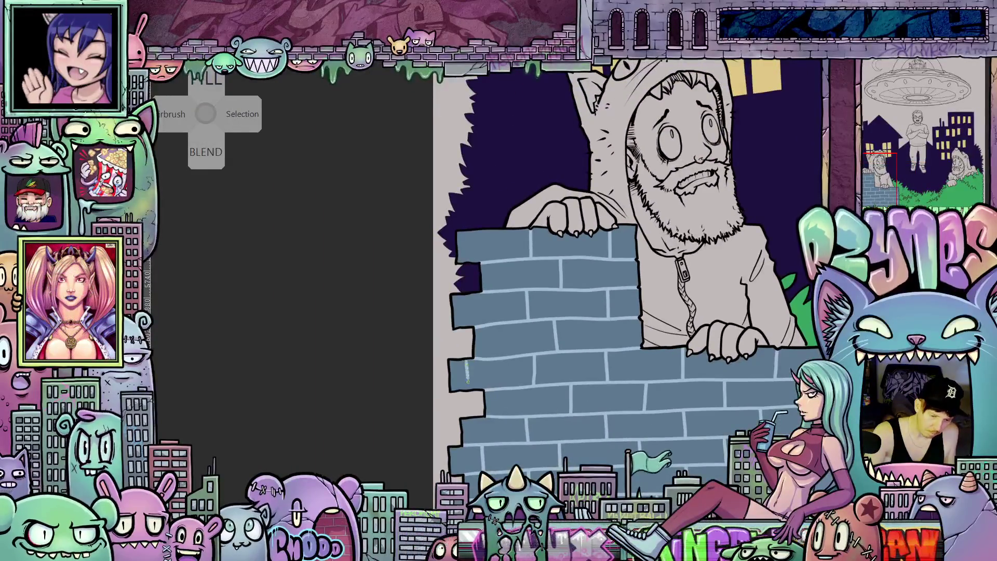
pyautogui.moveTo(713, 440)
pyautogui.mouseDown()
pyautogui.moveTo(690, 354)
pyautogui.moveTo(687, 370)
pyautogui.mouseUp()
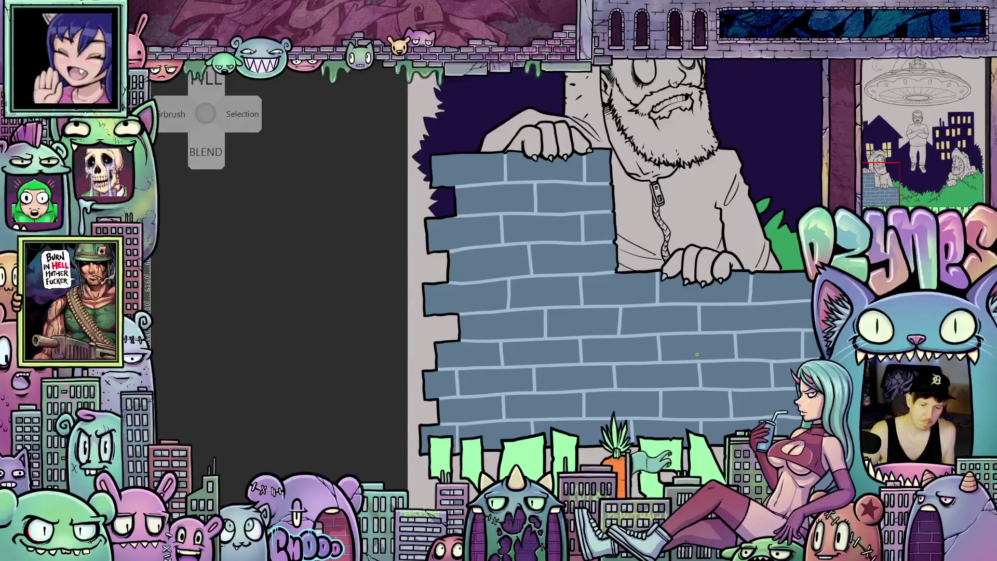
pyautogui.scroll(-5, 697, 354)
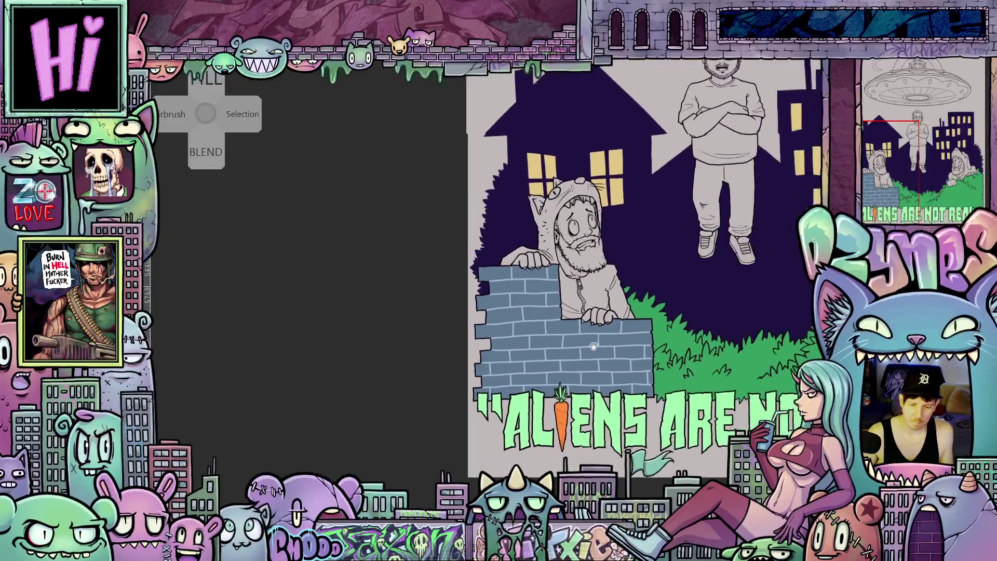
# Zoom out to the whole illustration, then zoom back in on the man floating beneath the UFO
pyautogui.moveTo(554, 380); pyautogui.dragTo(534, 376)
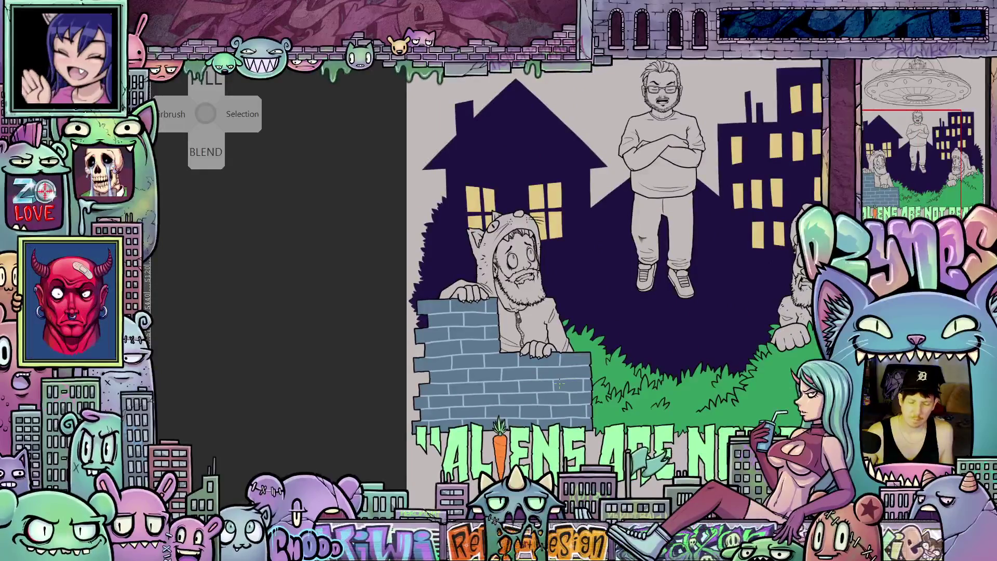
pyautogui.scroll(-5, 559, 384)
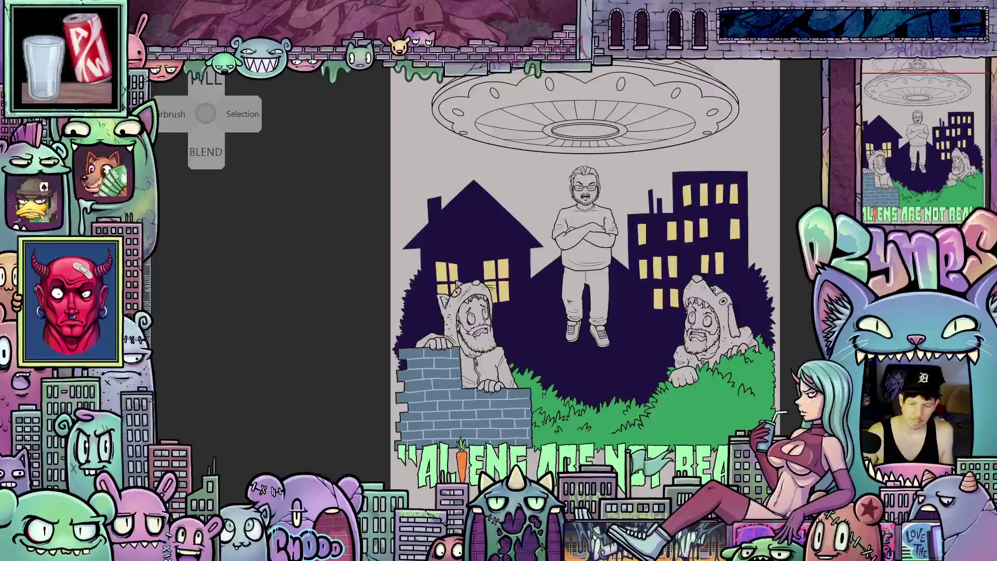
pyautogui.scroll(3, 669, 359)
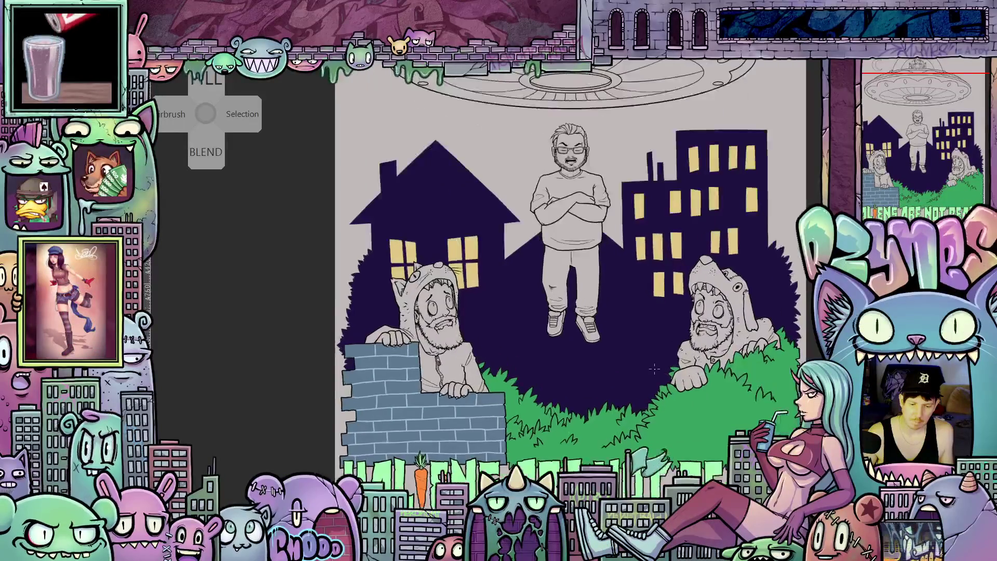
pyautogui.scroll(3, 605, 388)
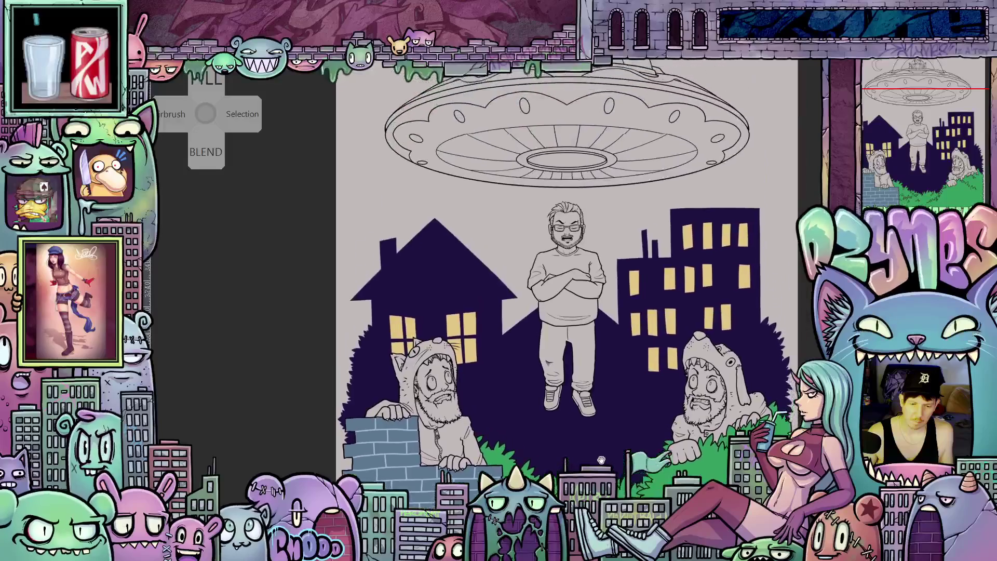
pyautogui.scroll(2, 614, 362)
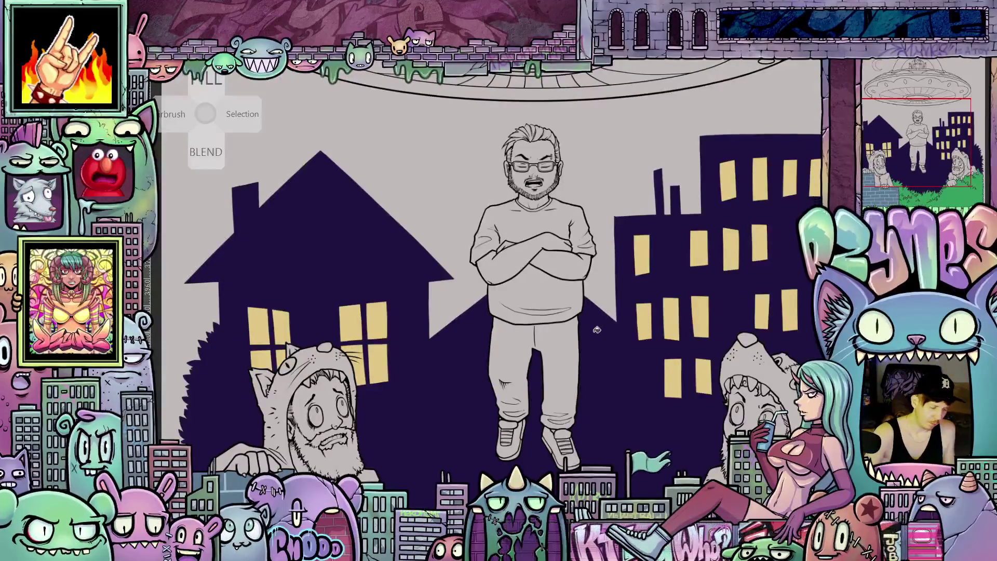
# Fill the man's lower shirt, upper shirt and collar with dark grey, undoing a stray first fill
pyautogui.click(547, 292)
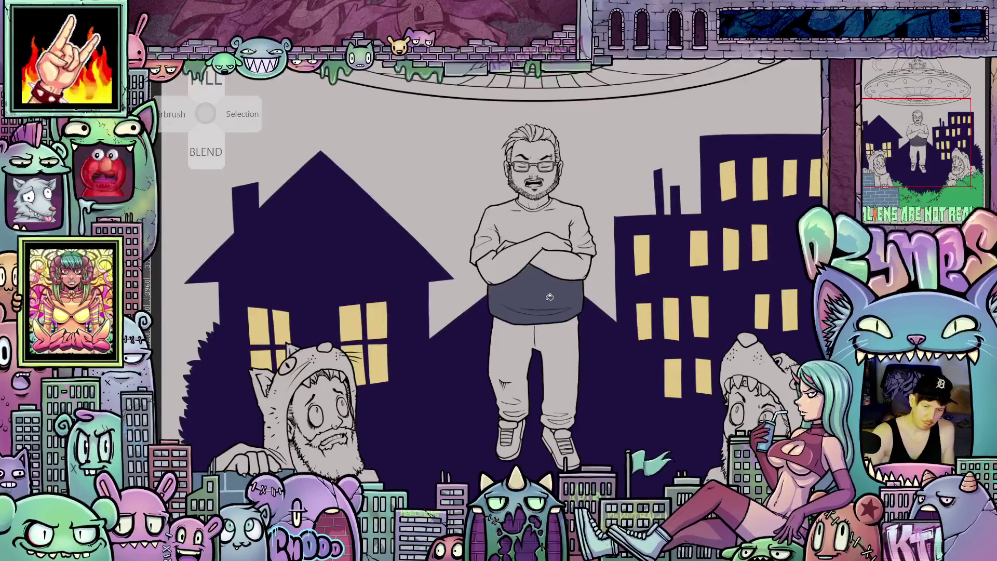
pyautogui.hotkey('ctrl', 'z')
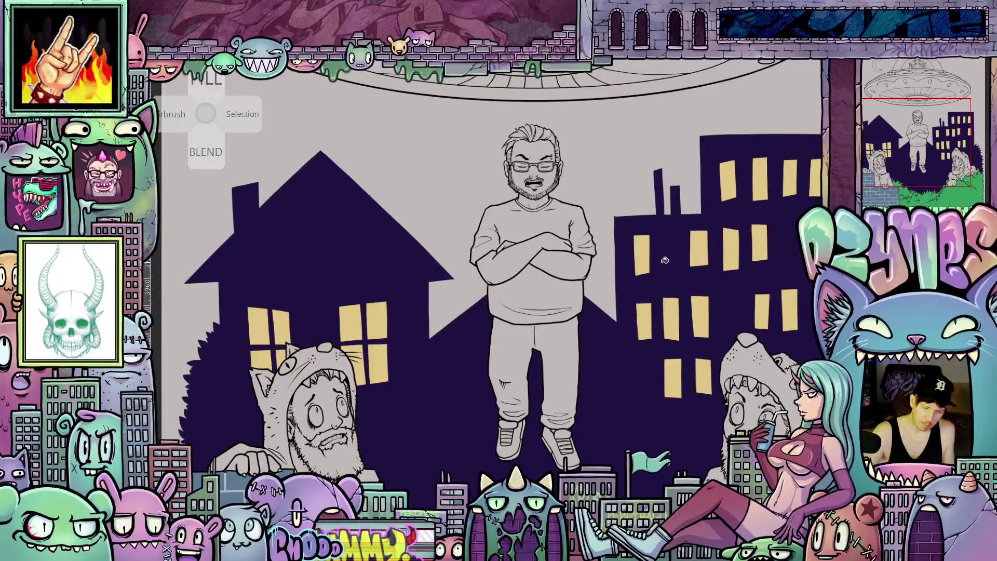
pyautogui.scroll(-2, 665, 259)
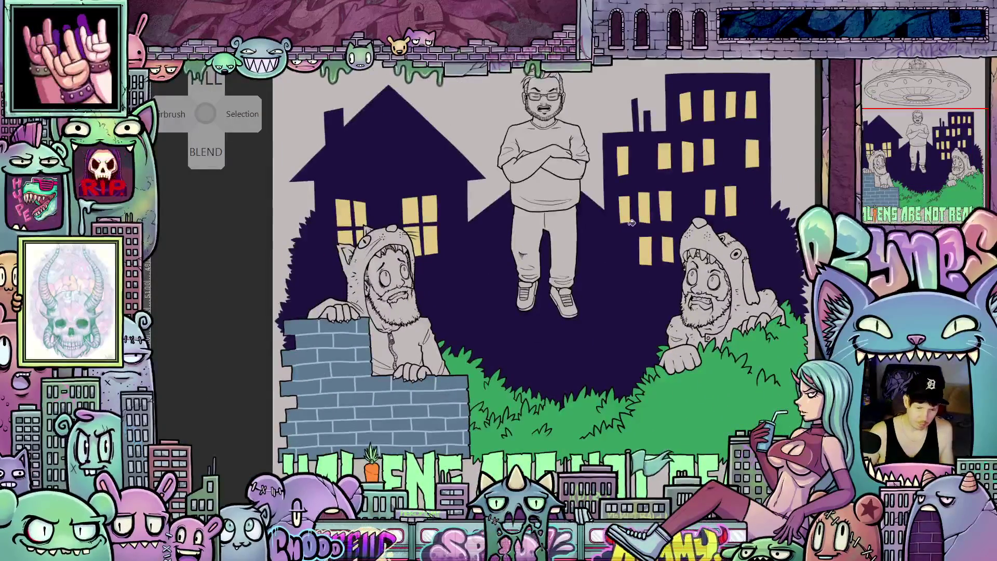
pyautogui.moveTo(565, 171); pyautogui.dragTo(566, 367)
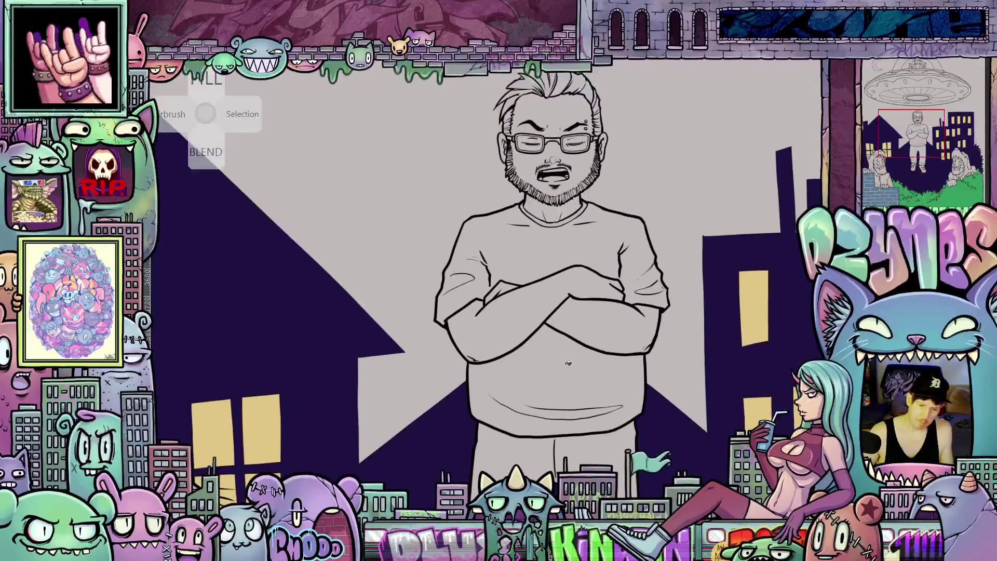
pyautogui.click(573, 367)
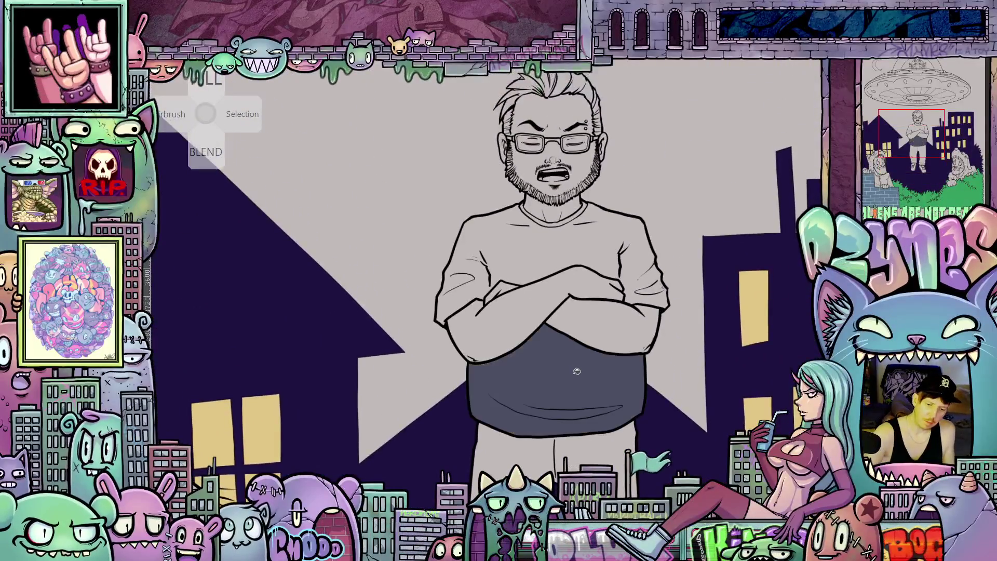
pyautogui.click(609, 261)
pyautogui.click(567, 223)
pyautogui.moveTo(653, 405)
pyautogui.mouseDown()
pyautogui.moveTo(653, 327)
pyautogui.moveTo(653, 386)
pyautogui.mouseUp()
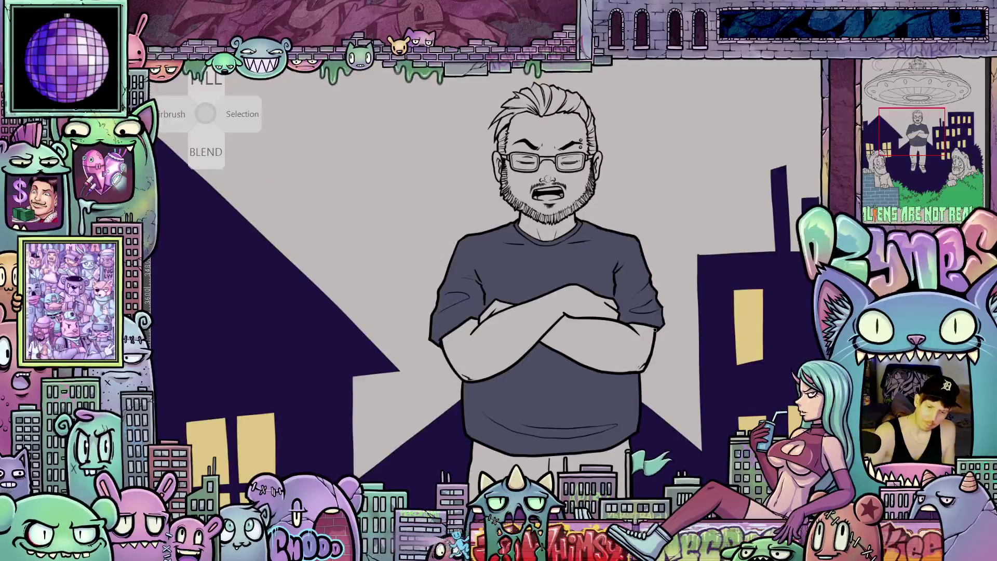
pyautogui.scroll(-4, 655, 328)
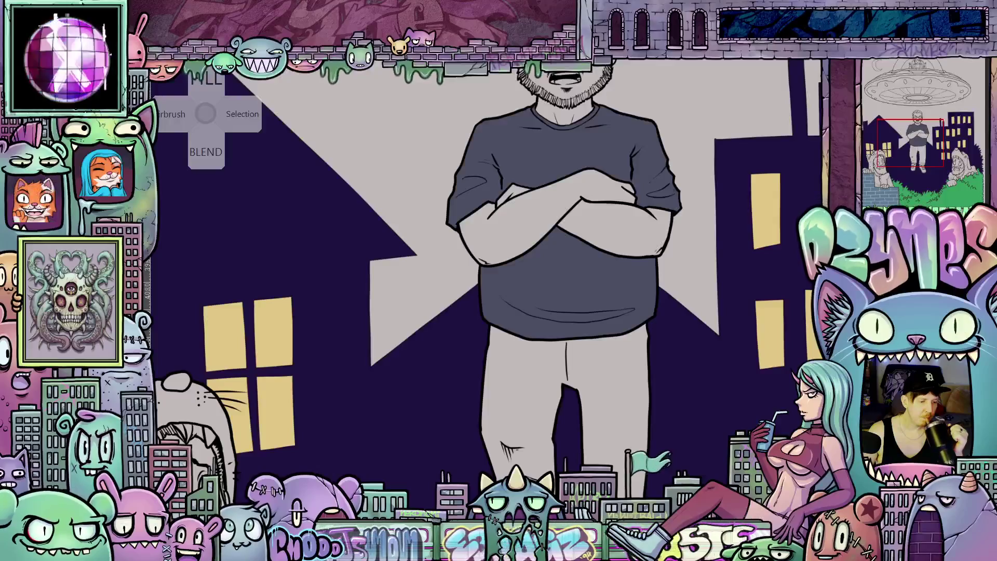
# Fill the floating man's trousers with pale blue-grey
pyautogui.click(605, 429)
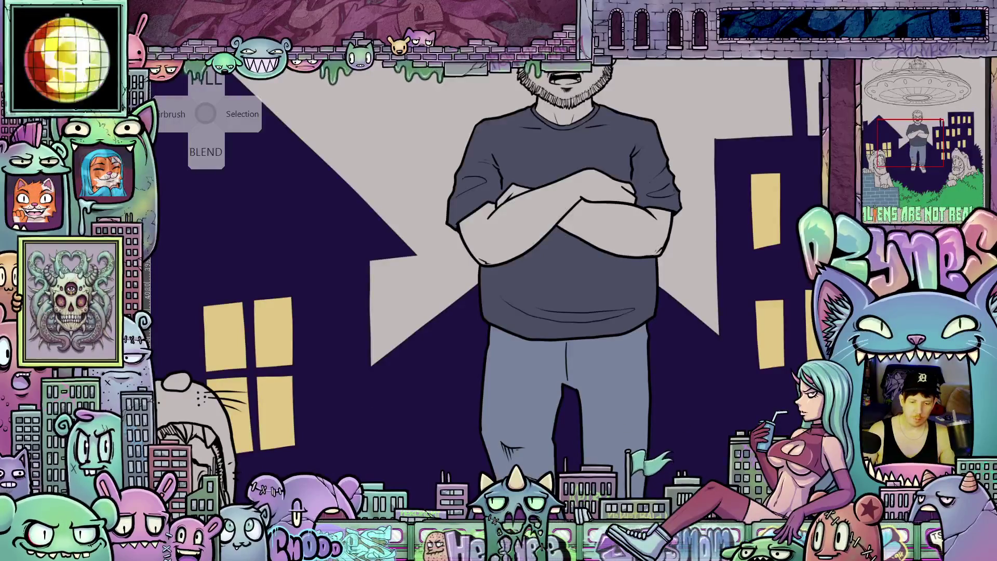
pyautogui.scroll(-2, 604, 429)
pyautogui.scroll(-5, 753, 332)
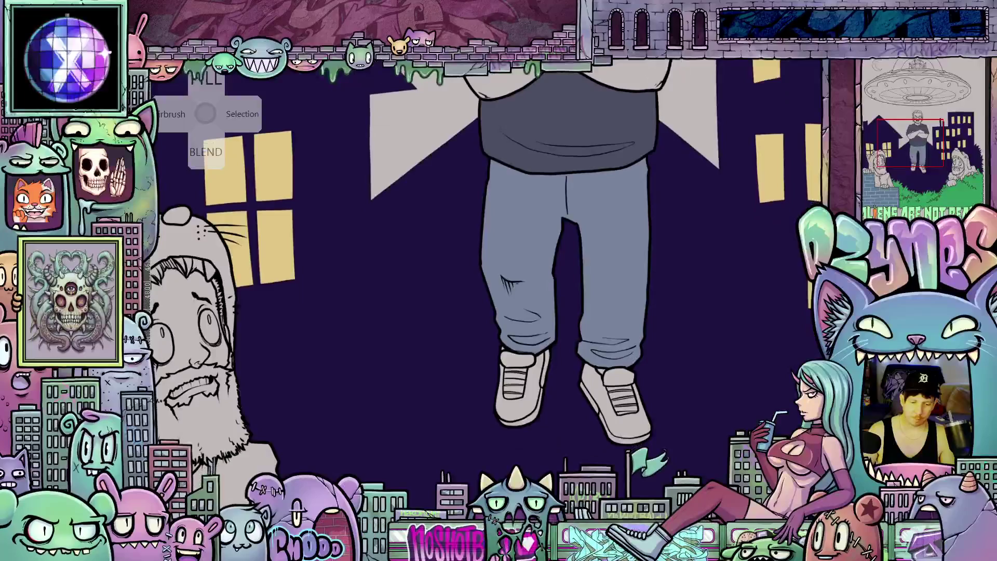
# Zoom the canvas in on the standing man's torso and face
pyautogui.scroll(6, 753, 332)
pyautogui.scroll(-5, 753, 332)
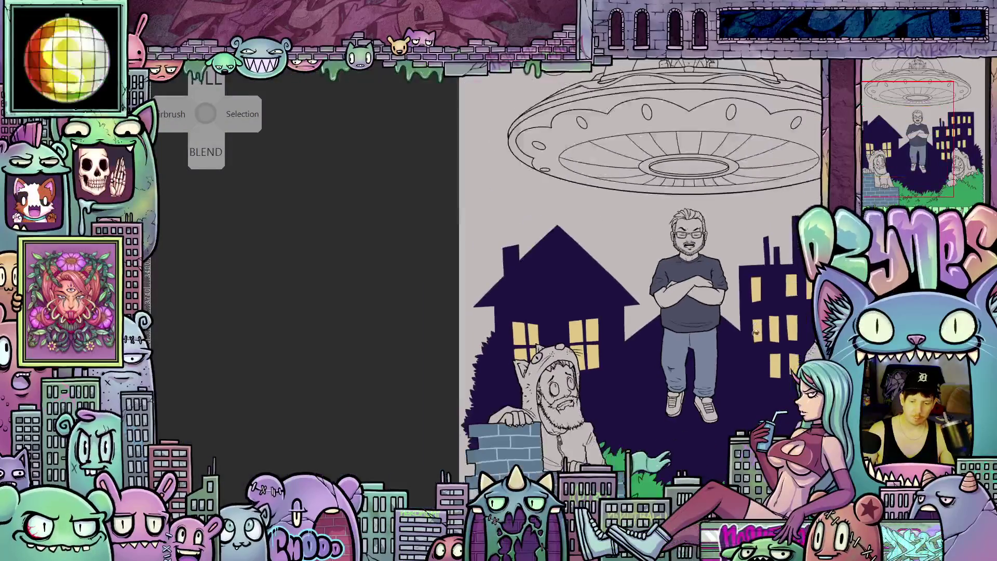
pyautogui.scroll(-4, 612, 312)
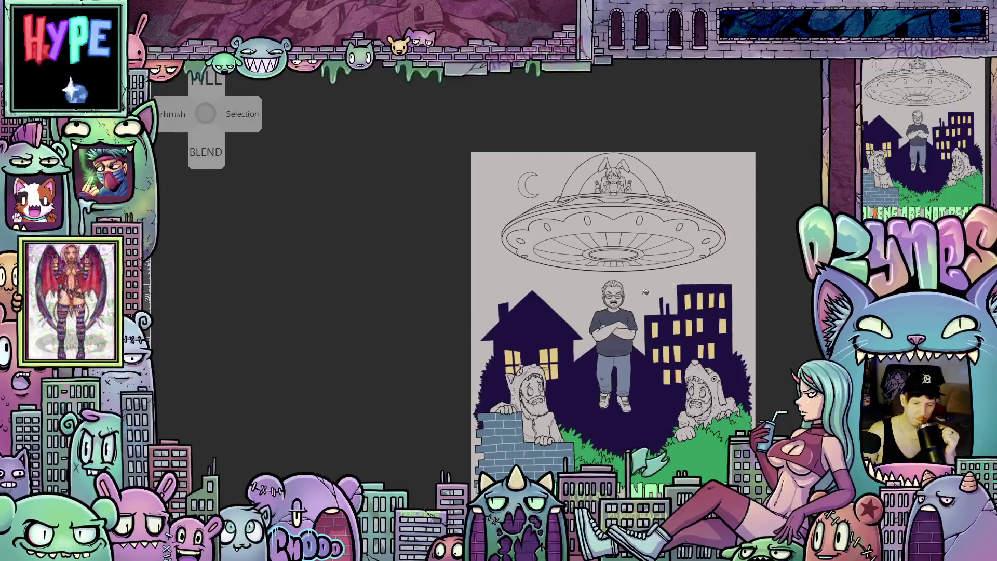
pyautogui.scroll(1, 641, 261)
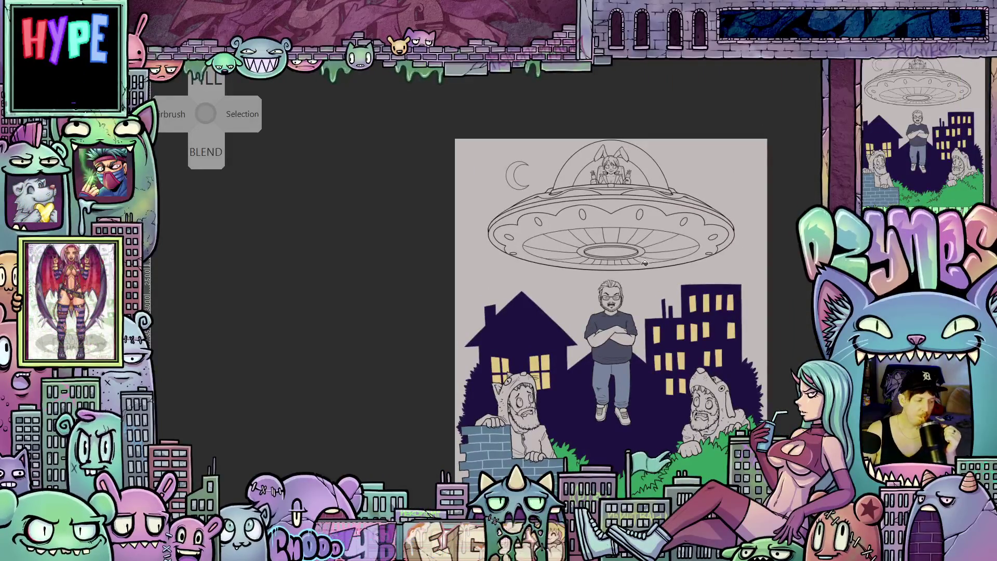
pyautogui.scroll(3, 647, 267)
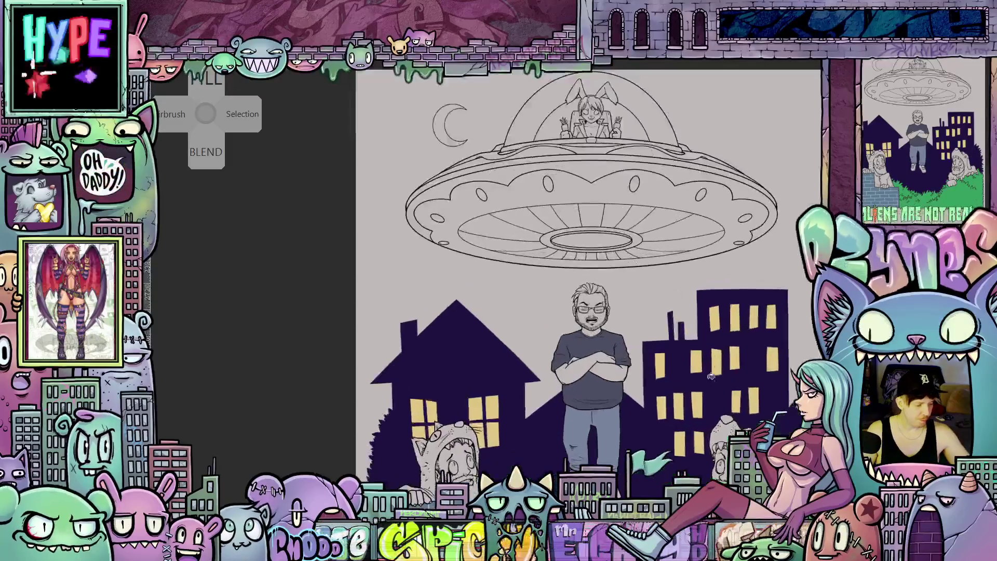
pyautogui.scroll(5, 521, 363)
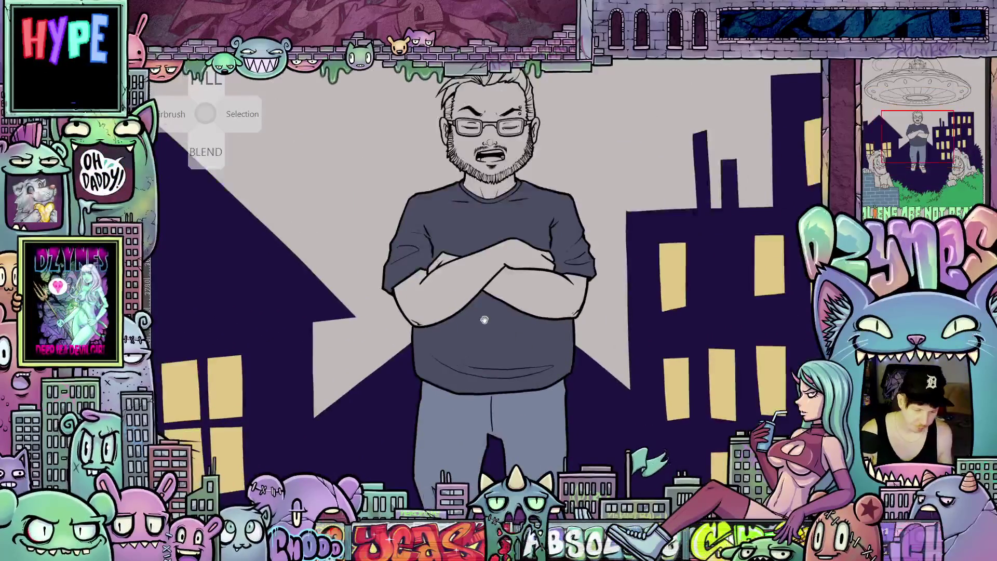
pyautogui.scroll(1, 522, 363)
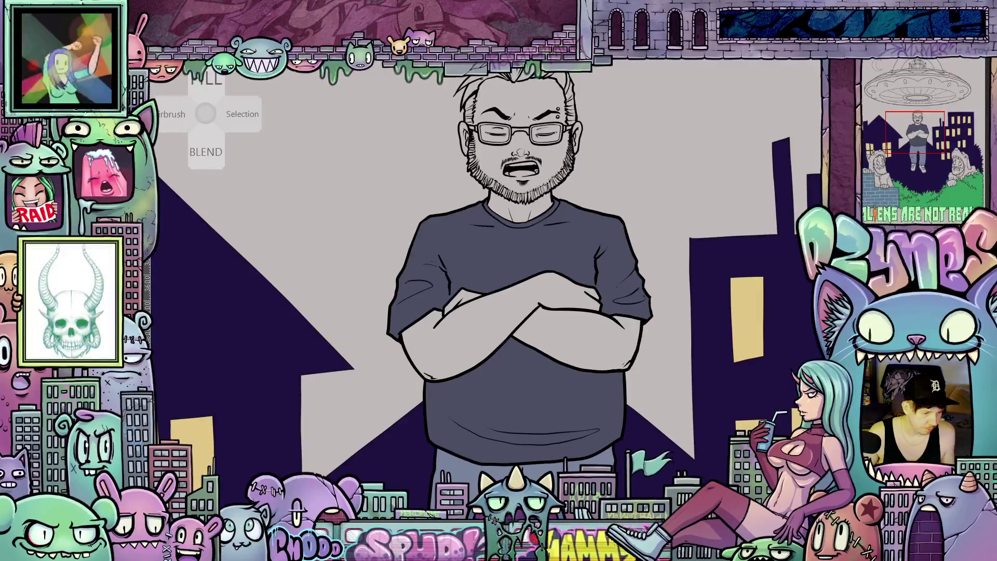
# Fill the right and left forearms with the pinkish skin tone
pyautogui.click(602, 340)
pyautogui.click(523, 304)
pyautogui.scroll(2, 566, 341)
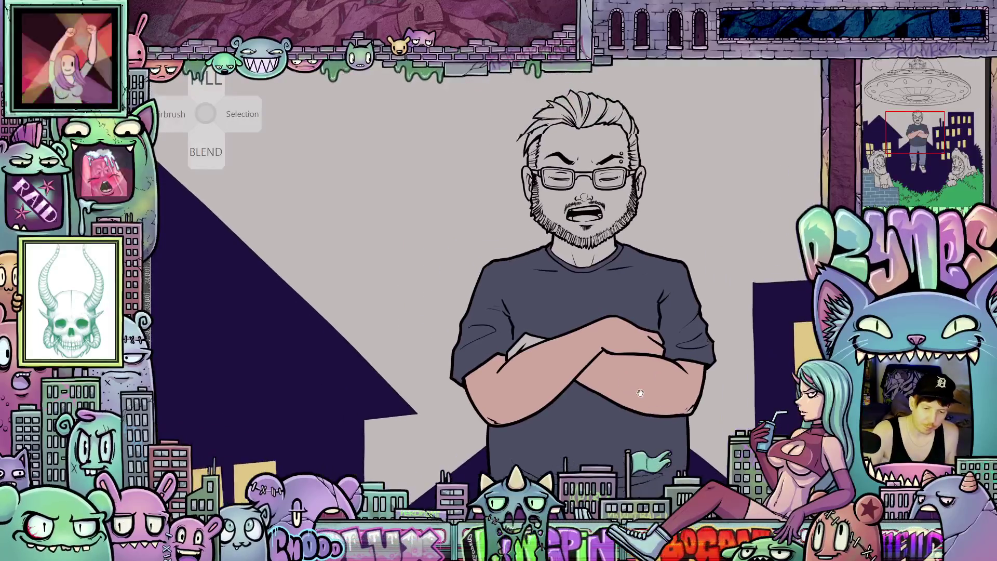
# Lasso a selection around the man's head and undo a trial neckline stroke
pyautogui.moveTo(540, 347); pyautogui.dragTo(511, 441)
pyautogui.moveTo(582, 323); pyautogui.dragTo(571, 318)
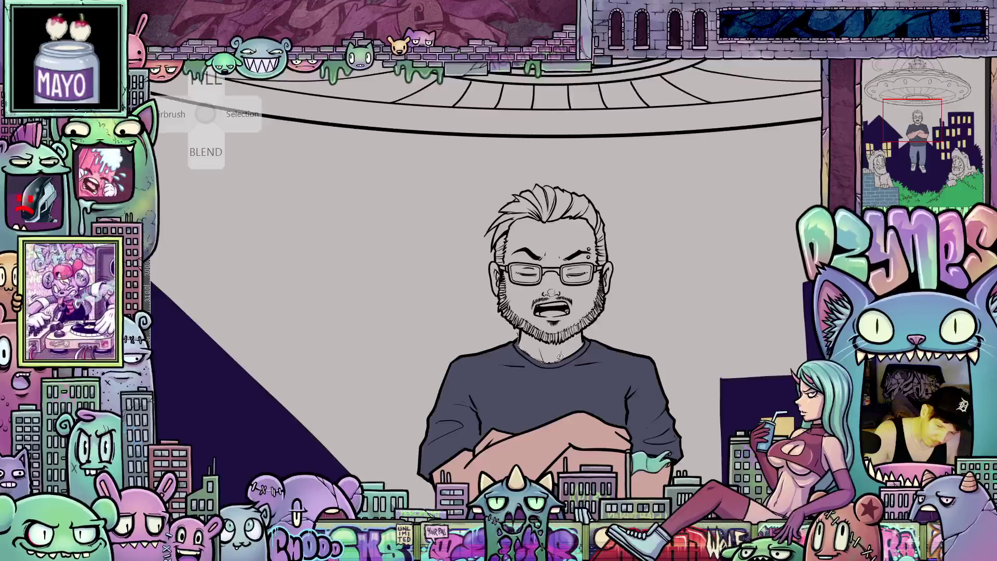
pyautogui.moveTo(585, 339)
pyautogui.mouseDown()
pyautogui.moveTo(623, 293)
pyautogui.moveTo(577, 167)
pyautogui.moveTo(470, 285)
pyautogui.mouseUp()
pyautogui.moveTo(518, 328); pyautogui.dragTo(540, 344)
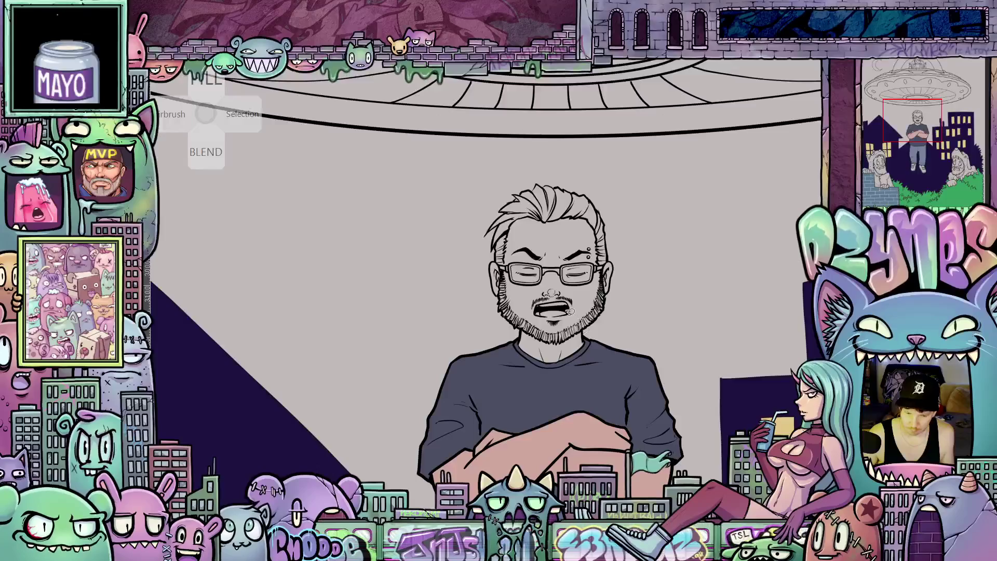
pyautogui.scroll(3, 569, 317)
pyautogui.moveTo(484, 342)
pyautogui.mouseDown()
pyautogui.moveTo(541, 362)
pyautogui.moveTo(609, 333)
pyautogui.mouseUp()
pyautogui.hotkey('ctrl', 'z')
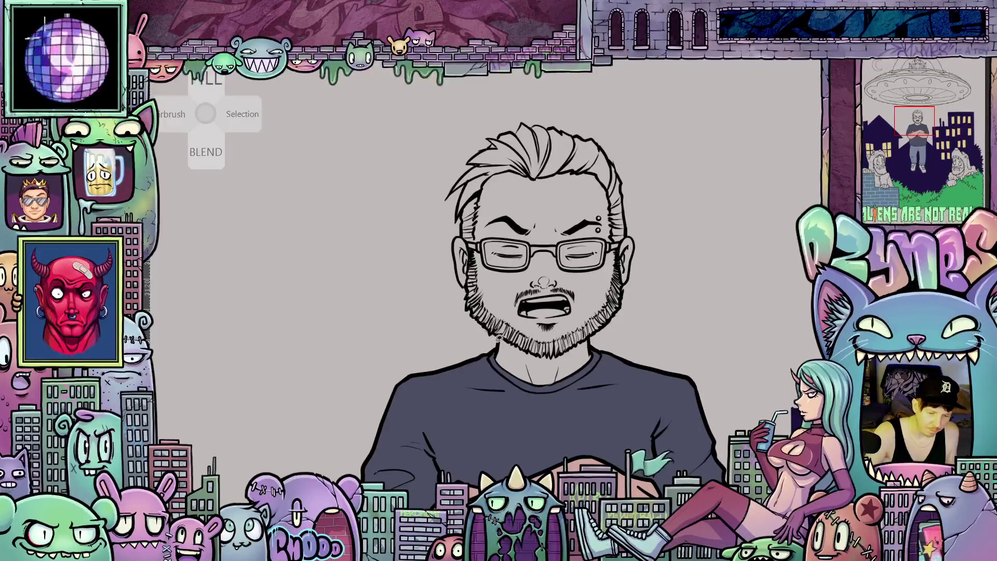
# Retrace a selection around head and collar, undo the neck skin fill, and zoom closer on the face
pyautogui.moveTo(480, 344)
pyautogui.mouseDown()
pyautogui.moveTo(641, 351)
pyautogui.moveTo(551, 78)
pyautogui.moveTo(479, 341)
pyautogui.mouseUp()
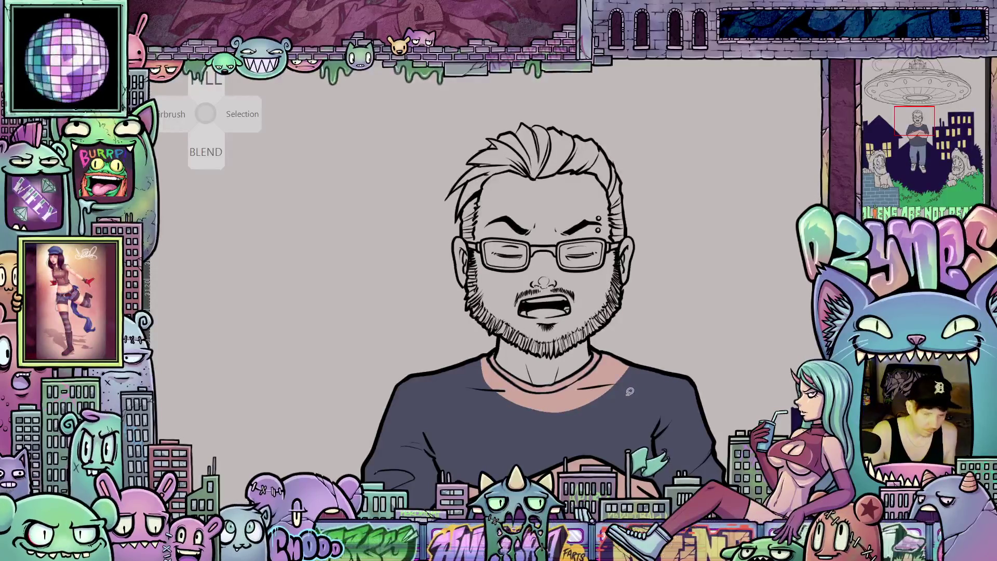
pyautogui.hotkey('ctrl', 'z')
pyautogui.hotkey('ctrl', '+')
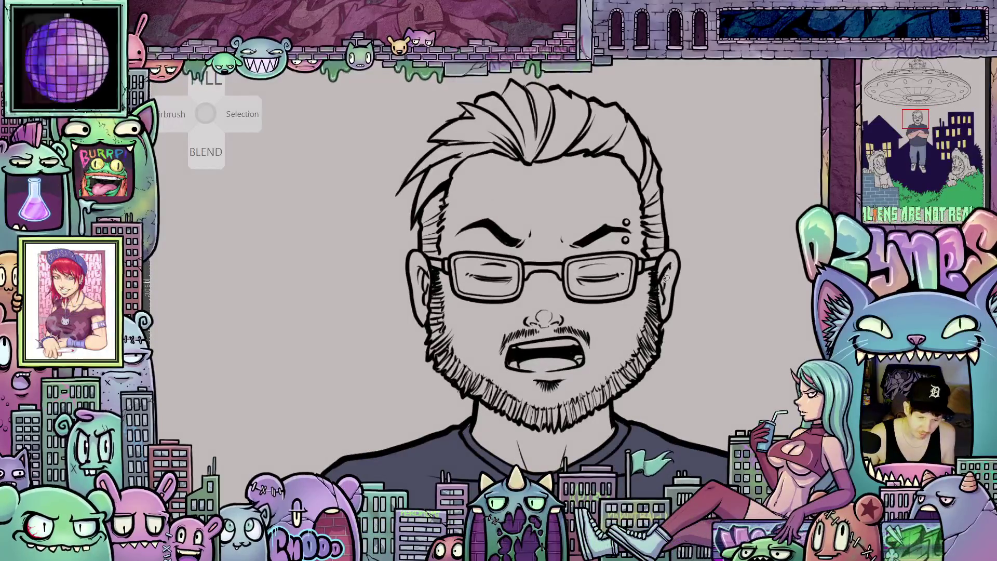
pyautogui.scroll(1, 667, 289)
pyautogui.moveTo(674, 294); pyautogui.dragTo(679, 348)
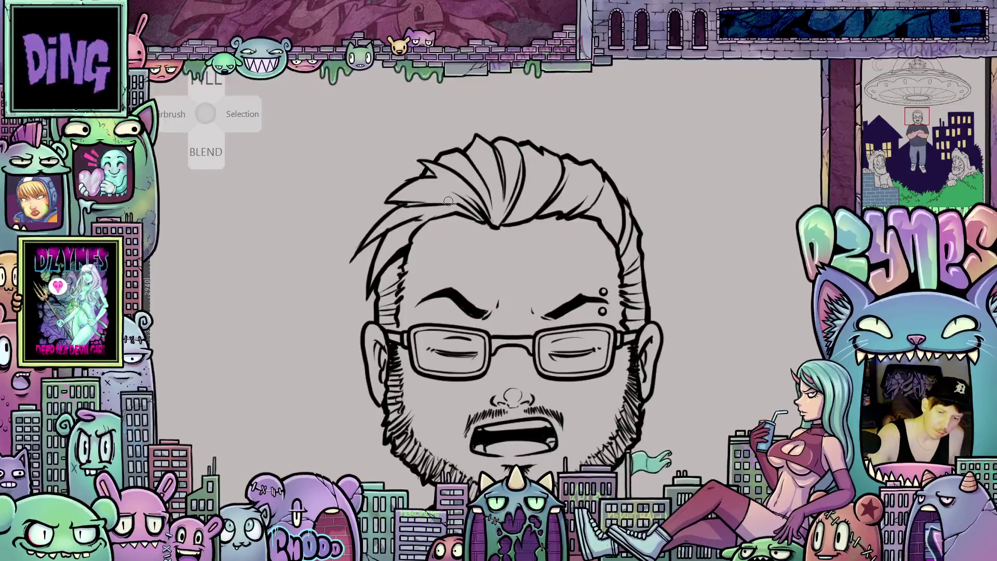
pyautogui.moveTo(670, 363)
pyautogui.mouseDown()
pyautogui.moveTo(667, 271)
pyautogui.moveTo(656, 286)
pyautogui.mouseUp()
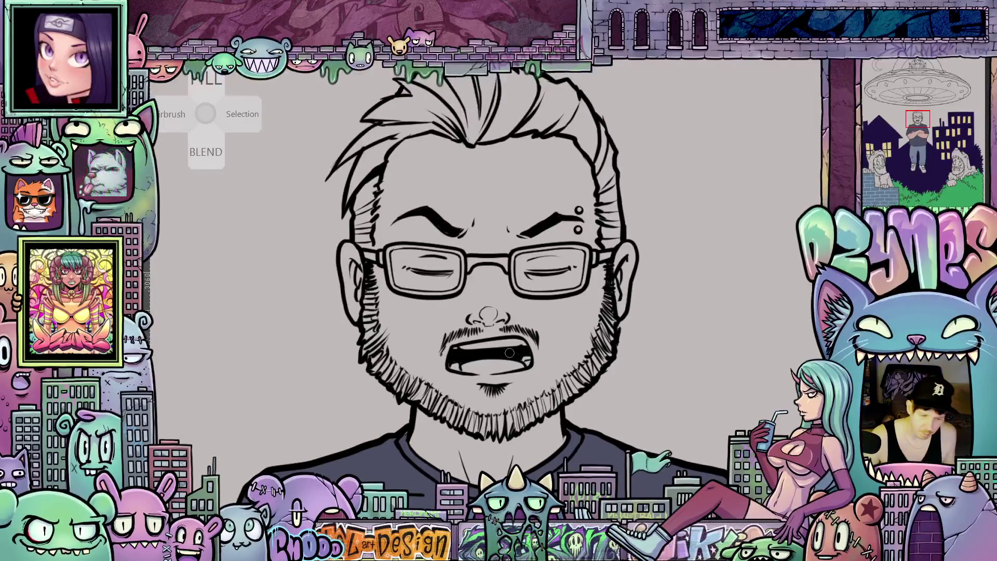
pyautogui.scroll(-3, 511, 353)
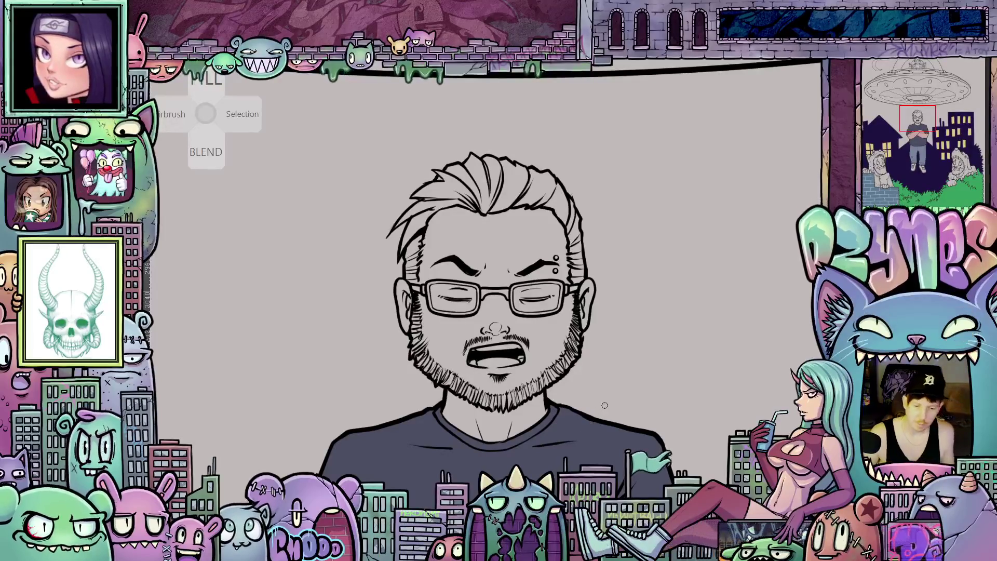
pyautogui.scroll(-3, 566, 423)
pyautogui.scroll(1, 579, 324)
pyautogui.scroll(1, 579, 324)
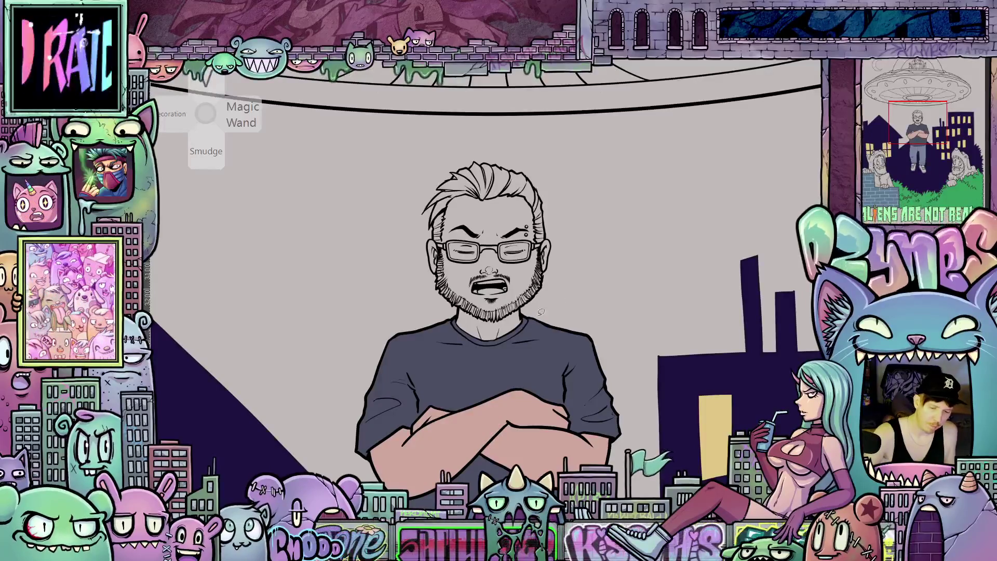
pyautogui.moveTo(541, 298)
pyautogui.mouseDown()
pyautogui.moveTo(564, 250)
pyautogui.moveTo(467, 146)
pyautogui.moveTo(407, 239)
pyautogui.moveTo(476, 321)
pyautogui.mouseUp()
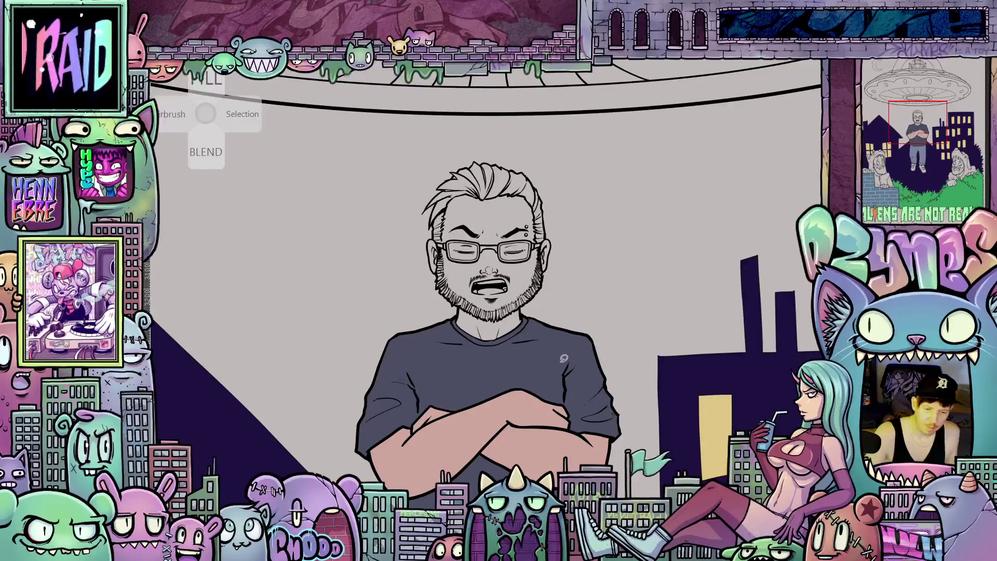
pyautogui.scroll(2, 541, 324)
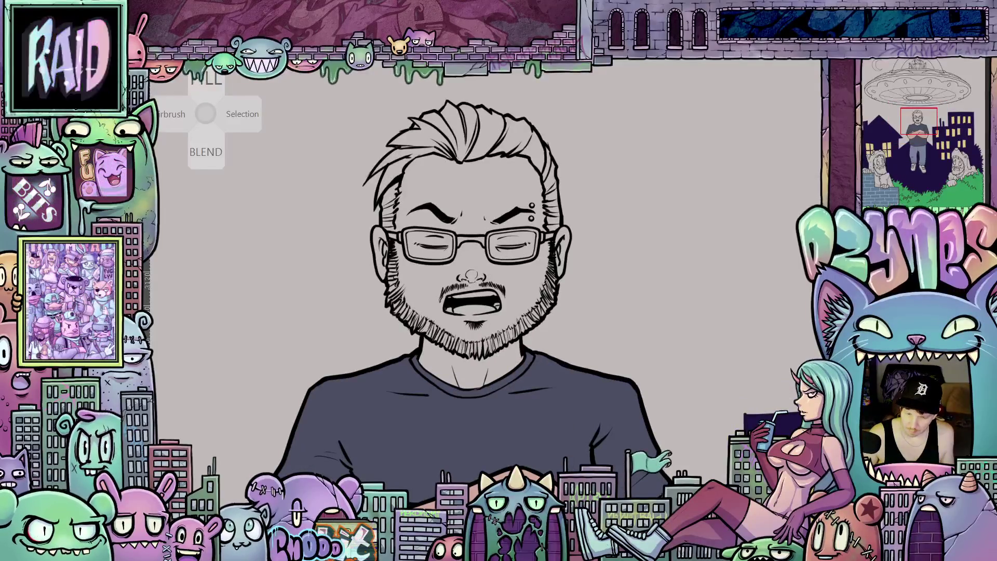
pyautogui.press('Delete')
pyautogui.hotkey('ctrl', 'z')
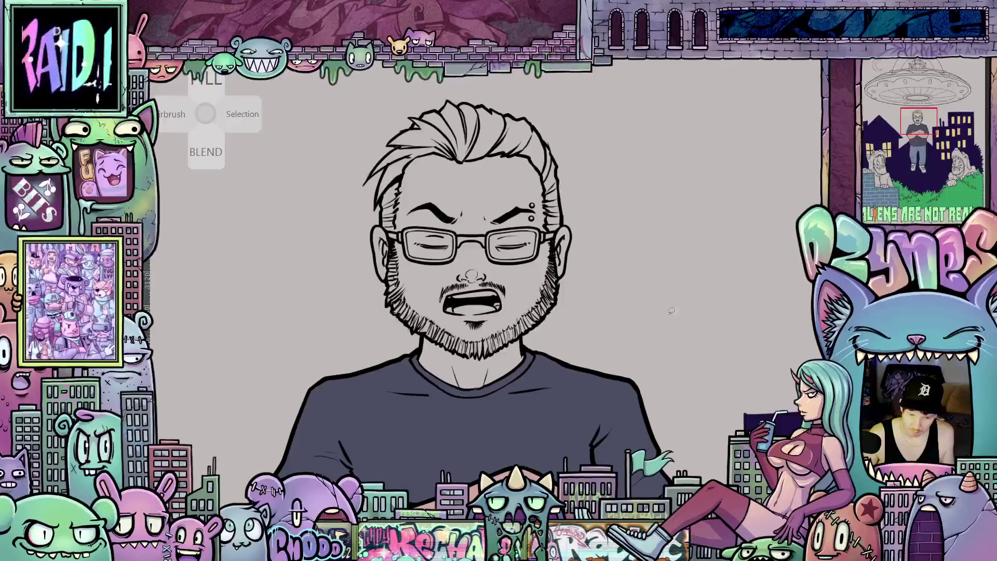
pyautogui.scroll(2, 531, 246)
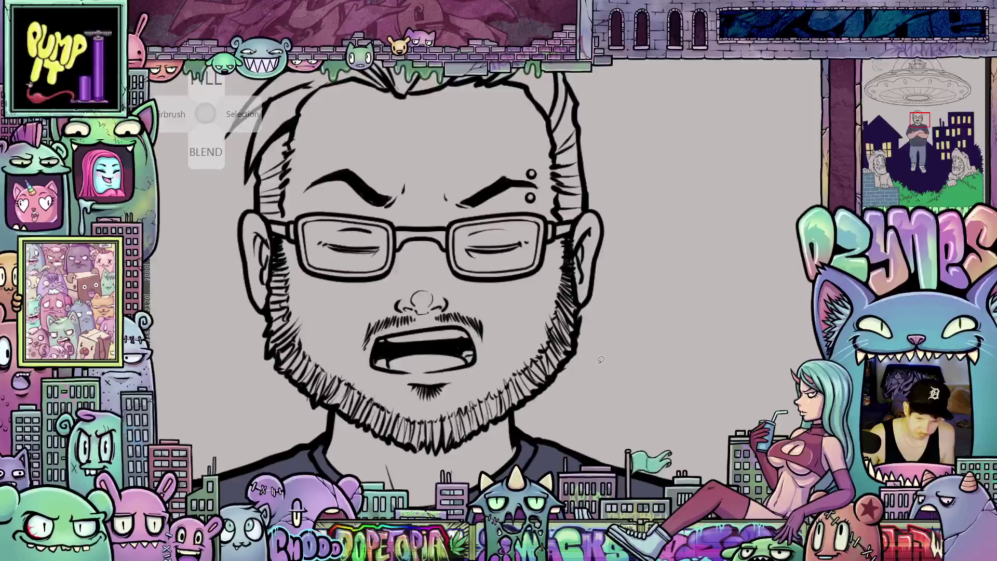
pyautogui.scroll(-1, 602, 355)
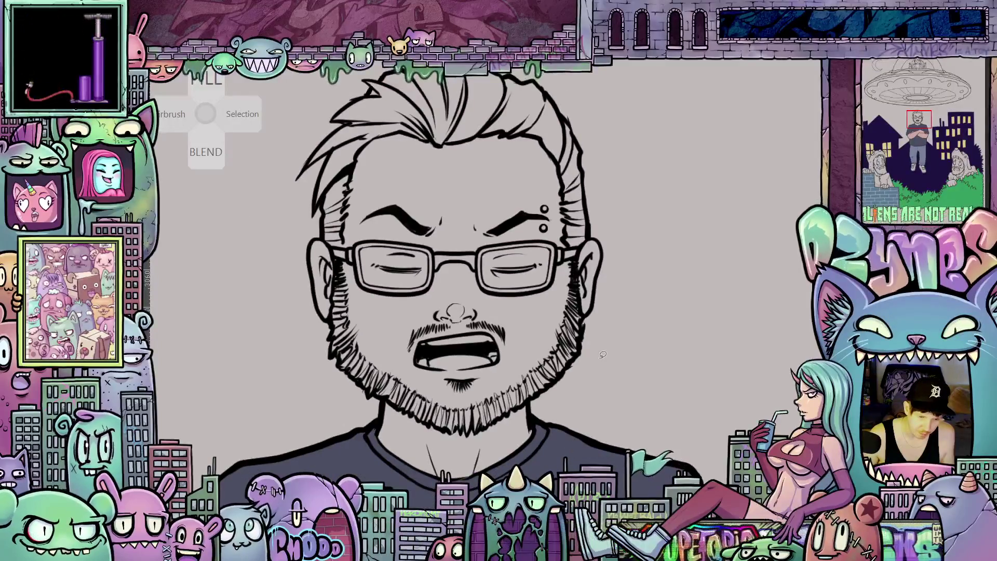
pyautogui.scroll(1, 608, 354)
pyautogui.scroll(-1, 621, 351)
pyautogui.scroll(-1, 622, 351)
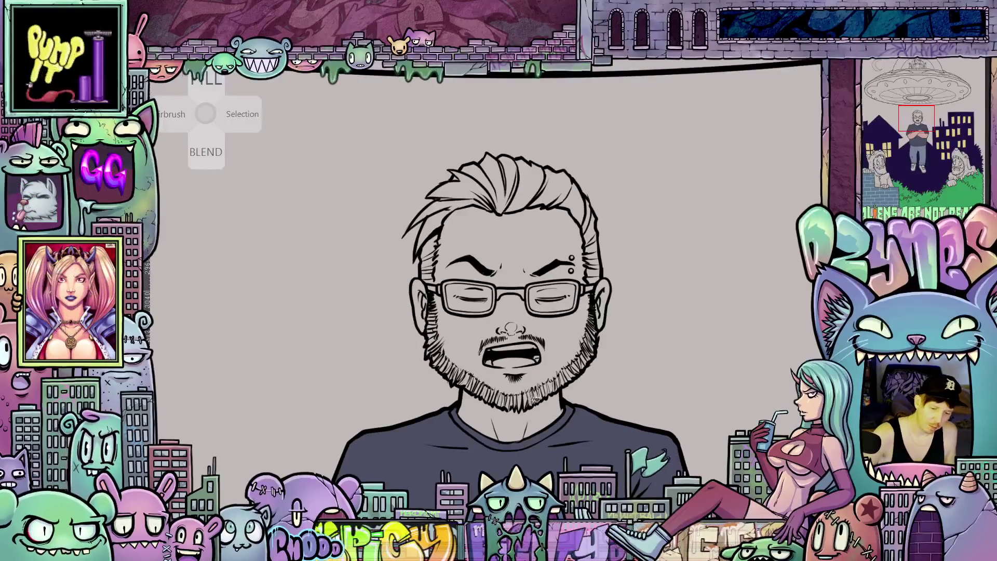
# Fill the man's neck, face and forehead above the glasses with the pink skin tone
pyautogui.click(540, 410)
pyautogui.click(524, 400)
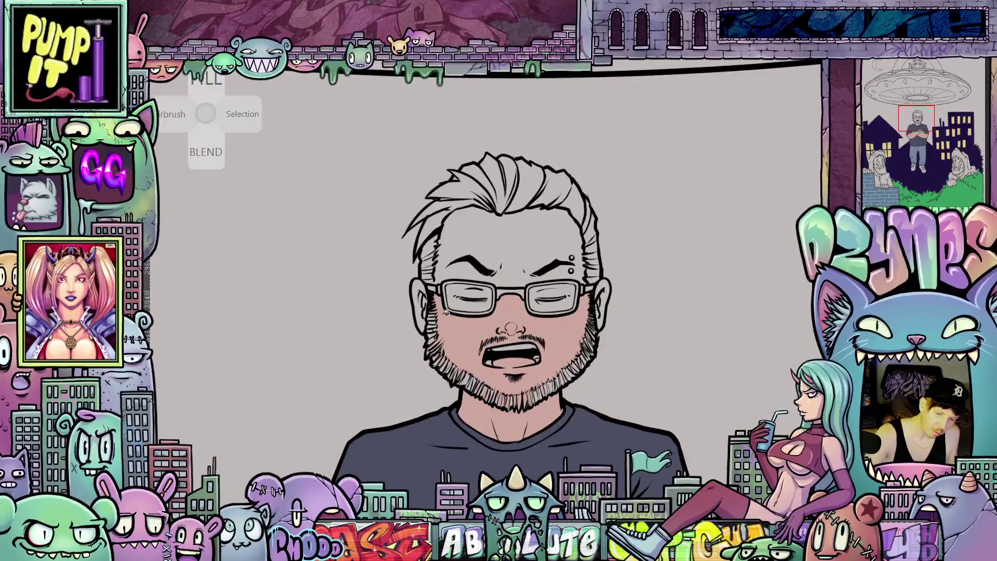
pyautogui.click(454, 246)
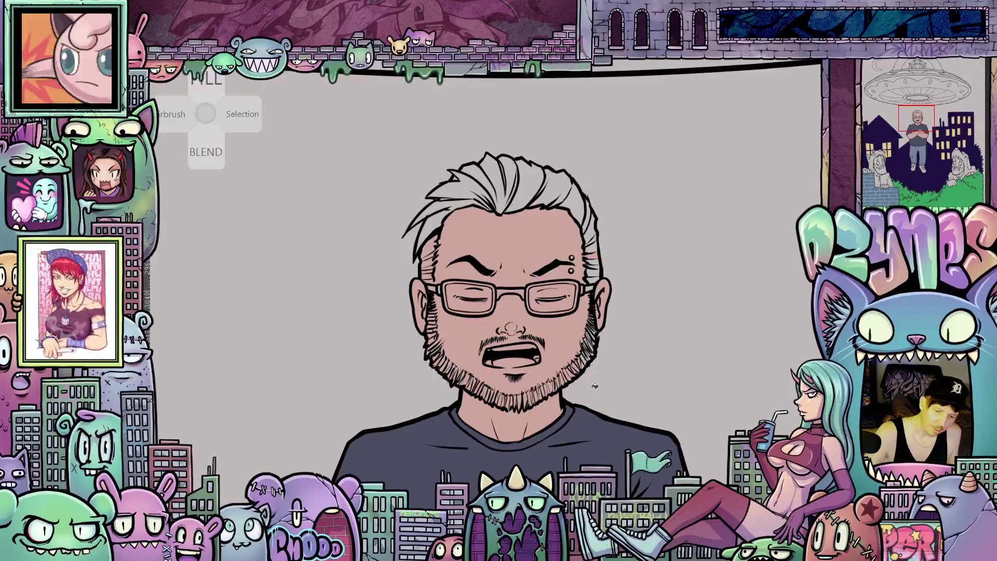
pyautogui.scroll(3, 595, 385)
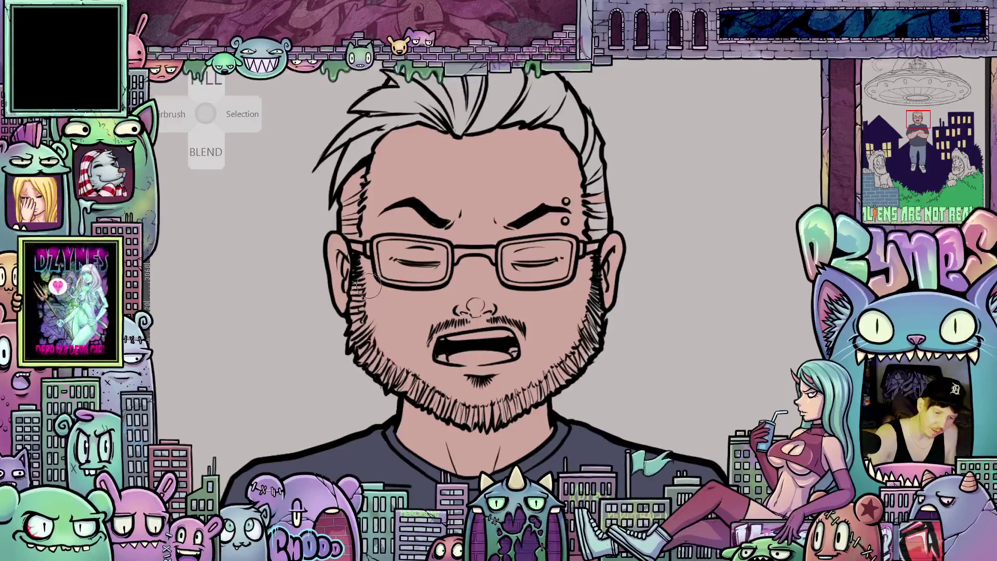
pyautogui.moveTo(355, 255); pyautogui.dragTo(399, 364)
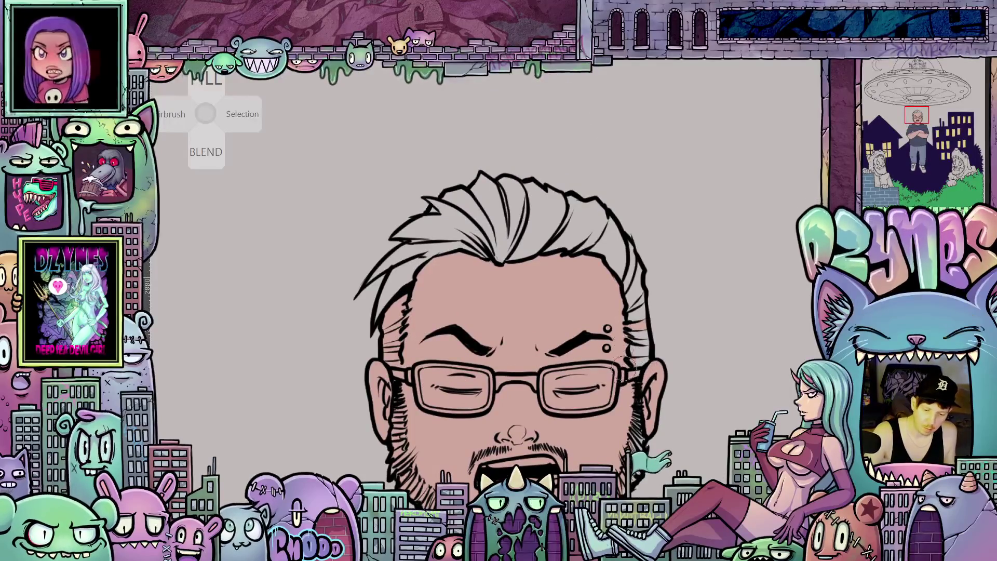
# Tilt the canvas and brush the man's white hair in skin pink, panning to check coverage
pyautogui.moveTo(643, 418); pyautogui.dragTo(623, 384)
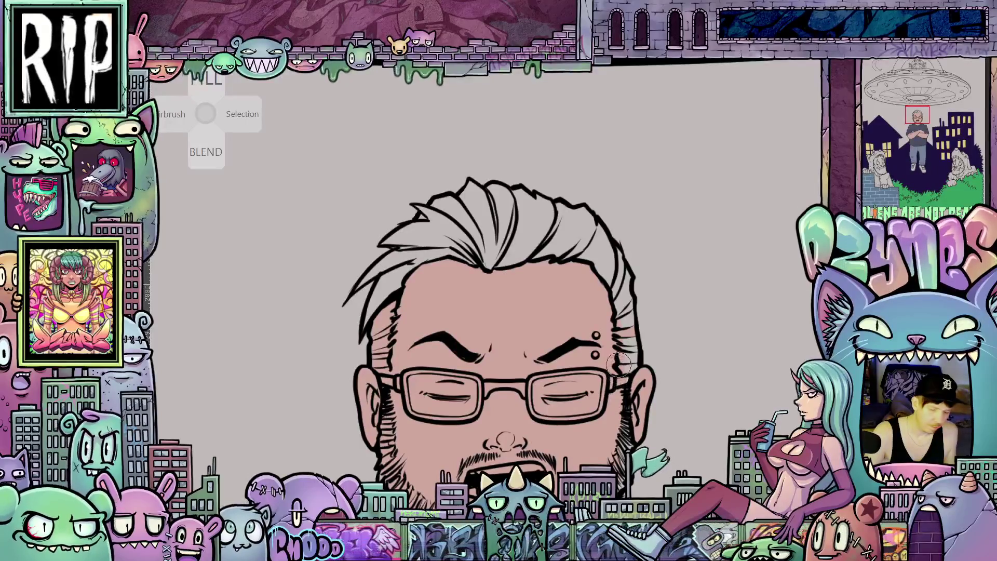
pyautogui.moveTo(620, 279)
pyautogui.mouseDown()
pyautogui.moveTo(507, 194)
pyautogui.moveTo(467, 236)
pyautogui.moveTo(497, 202)
pyautogui.moveTo(422, 253)
pyautogui.mouseUp()
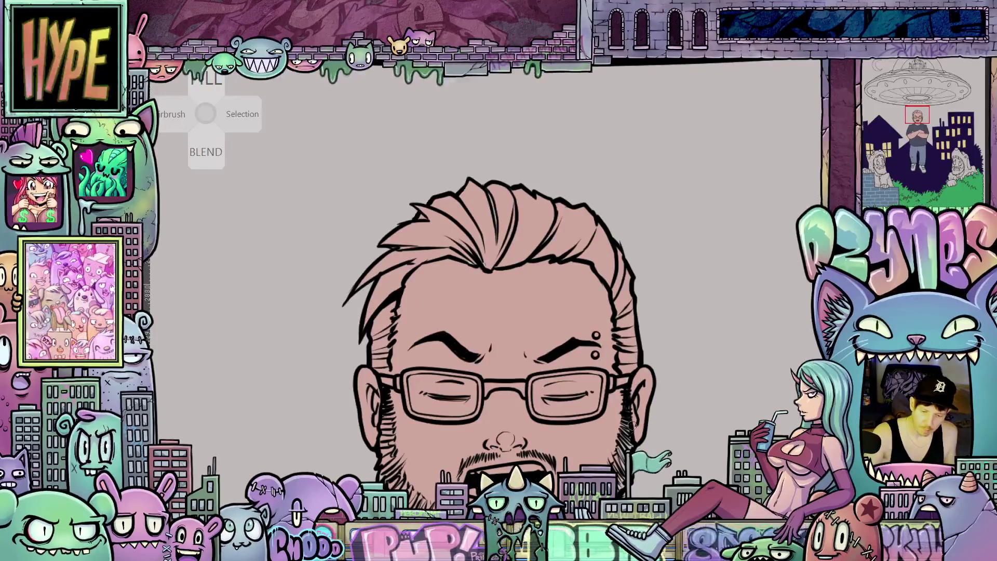
pyautogui.moveTo(632, 481); pyautogui.dragTo(614, 399)
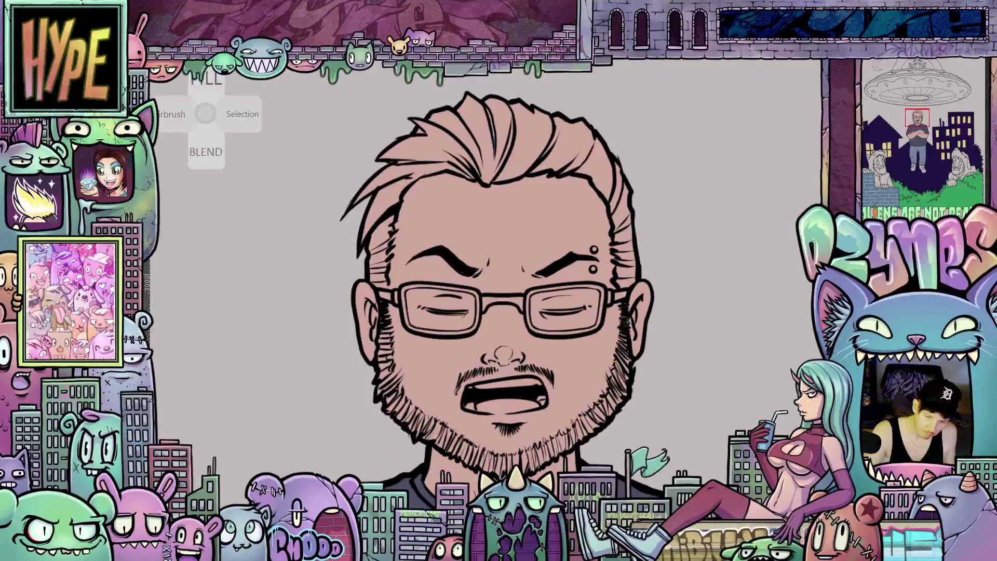
pyautogui.scroll(1, 625, 314)
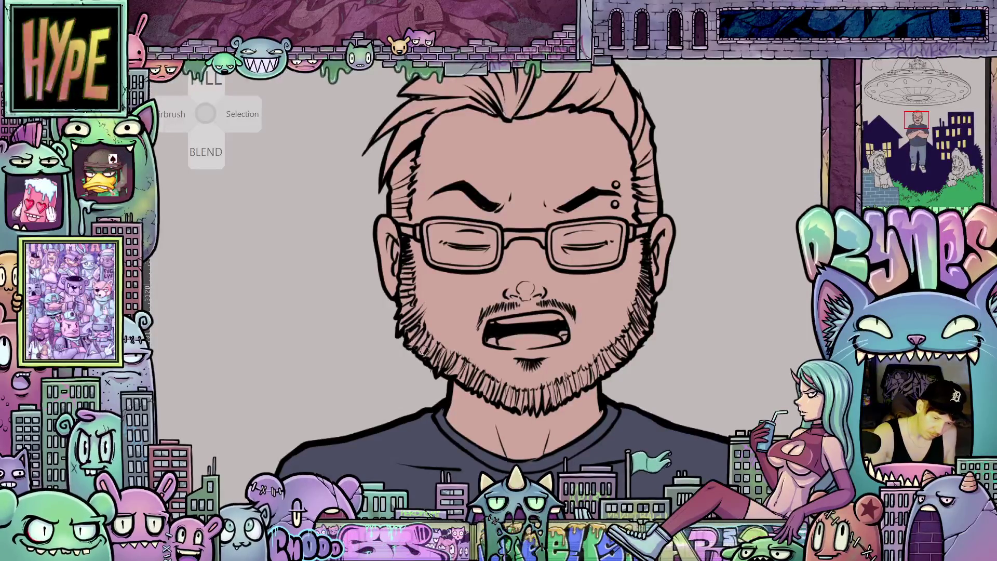
pyautogui.moveTo(491, 380); pyautogui.dragTo(504, 445)
pyautogui.moveTo(559, 436); pyautogui.dragTo(583, 429)
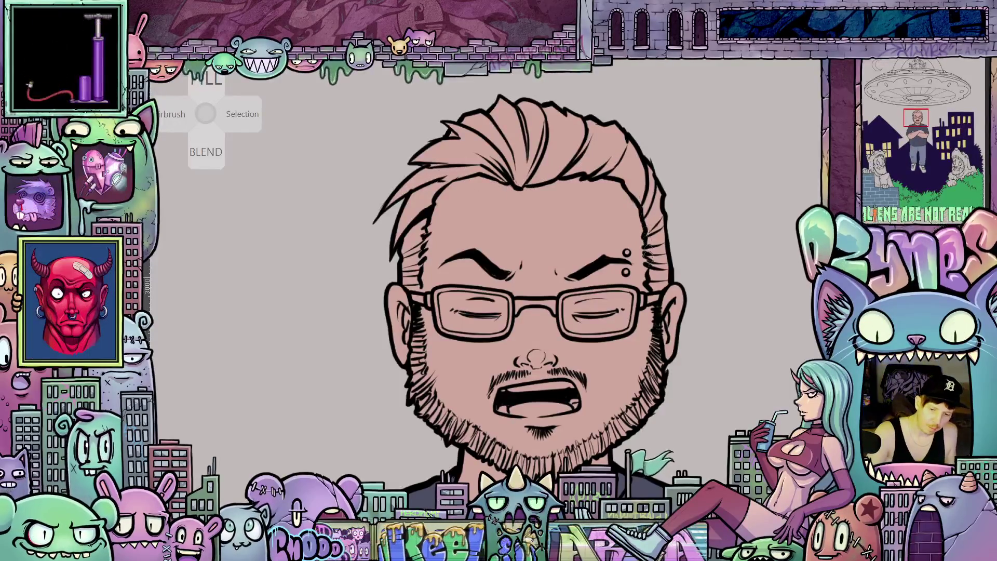
pyautogui.scroll(-2, 638, 284)
pyautogui.scroll(2, 639, 284)
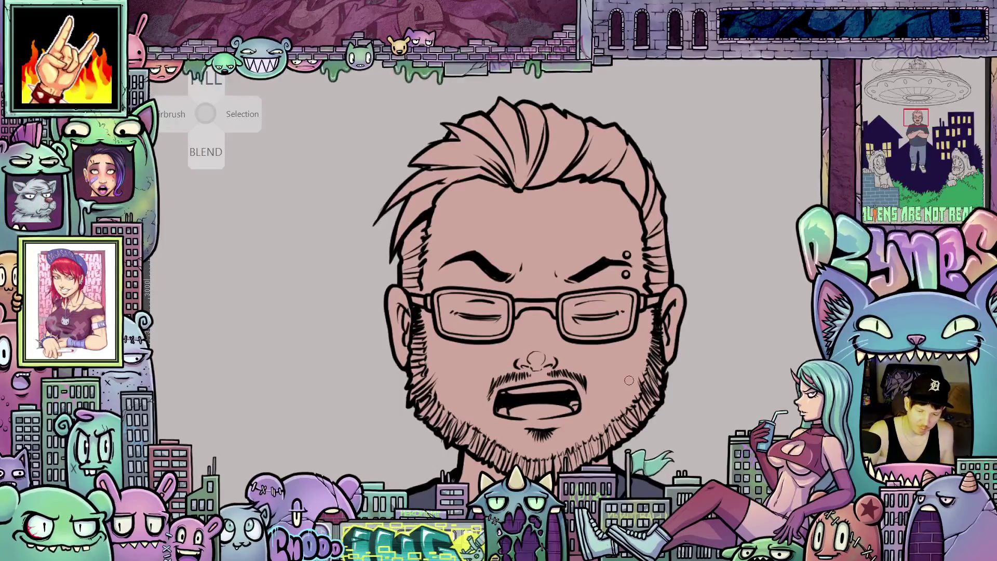
pyautogui.scroll(-5, 623, 331)
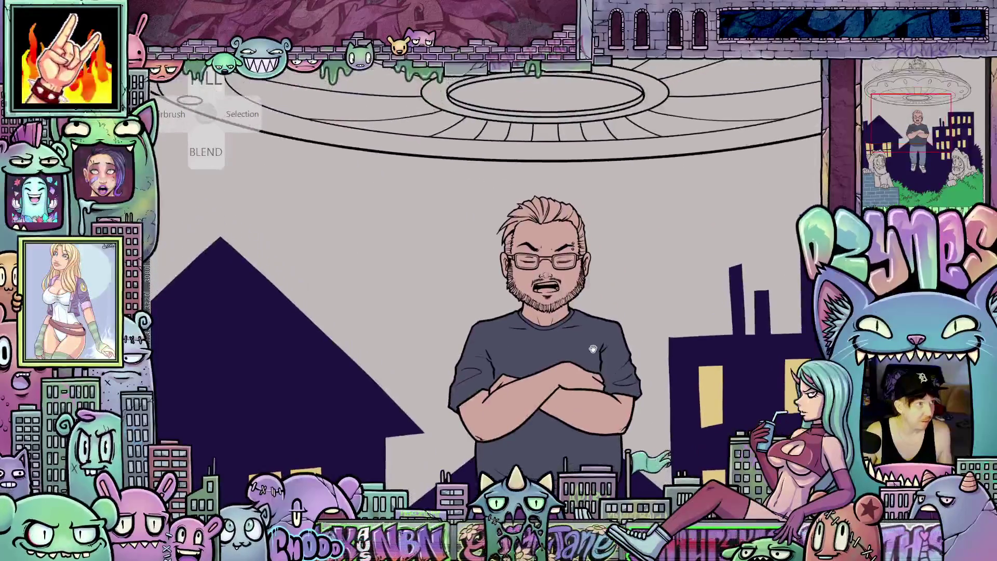
# Zoom in on the legs and fill the right-hand shoe's body with green
pyautogui.scroll(-3, 593, 301)
pyautogui.scroll(2, 564, 215)
pyautogui.moveTo(565, 215); pyautogui.dragTo(565, 195)
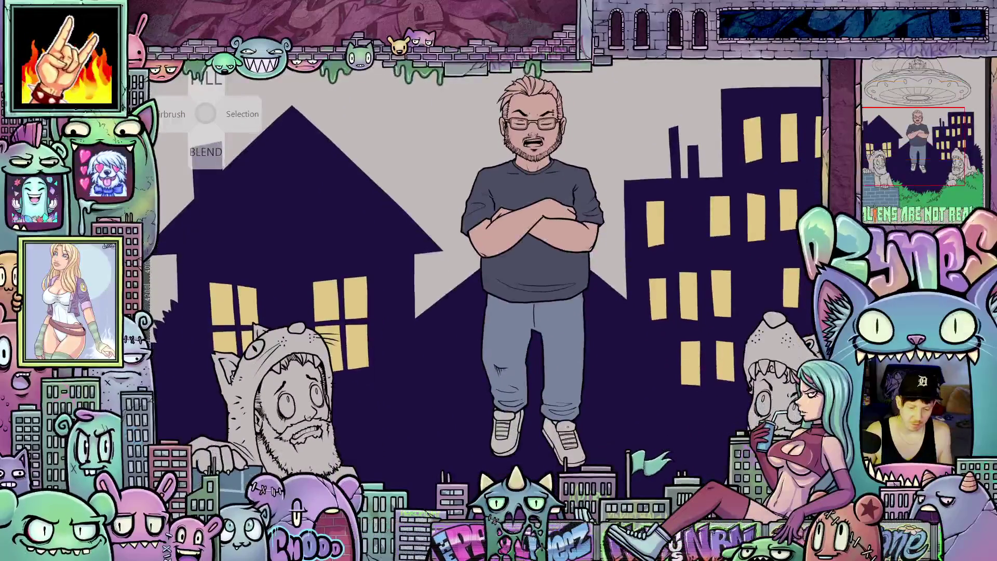
pyautogui.scroll(5, 575, 431)
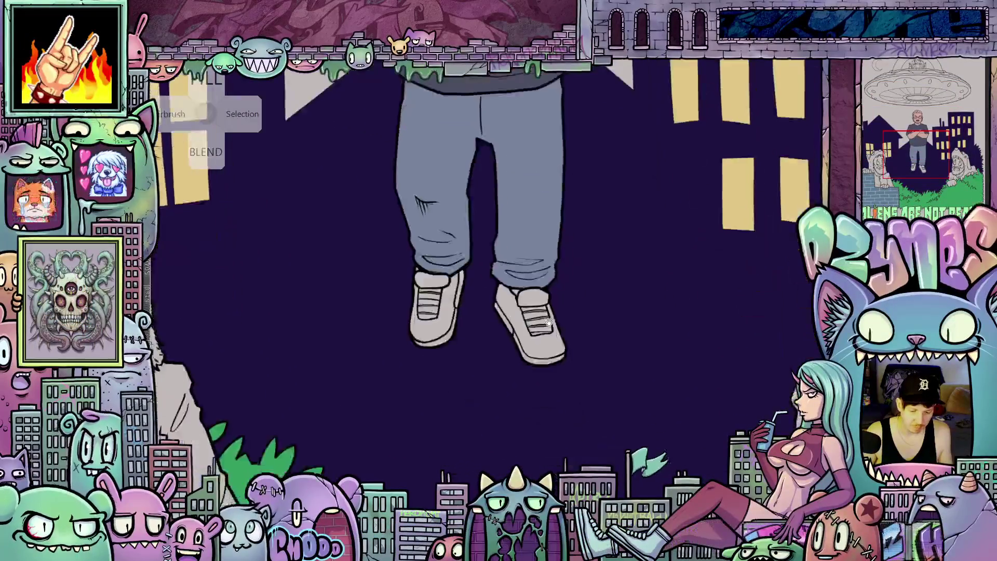
pyautogui.scroll(2, 527, 332)
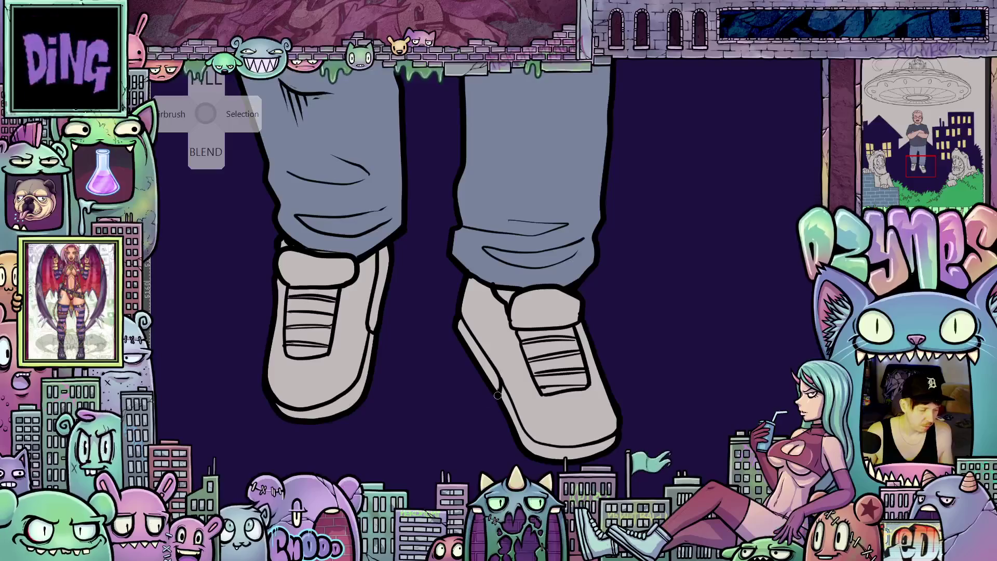
pyautogui.click(575, 411)
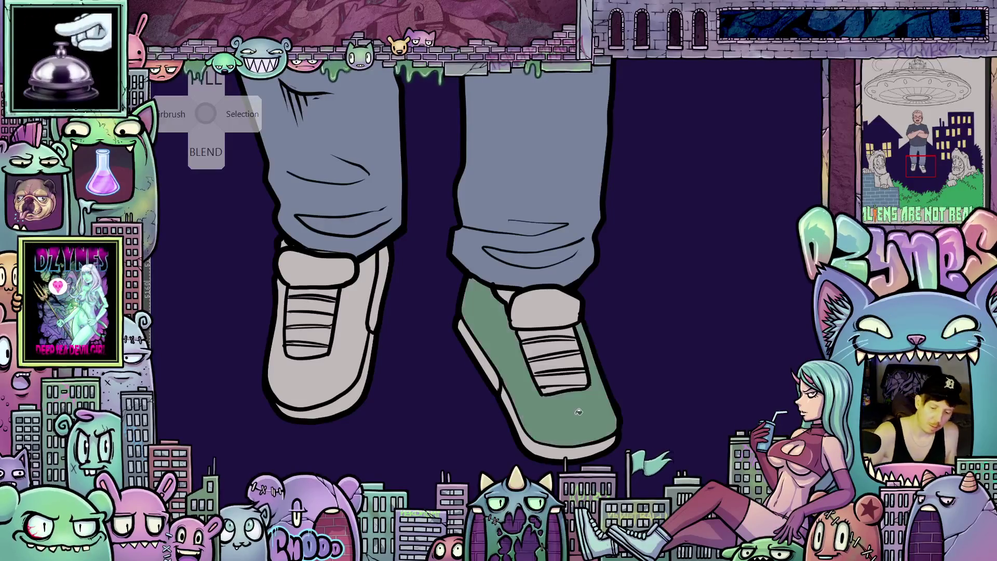
# Fill the left shoe's body green, then its stripe, both soles and both collars dark grey
pyautogui.click(350, 351)
pyautogui.moveTo(386, 402); pyautogui.dragTo(433, 419)
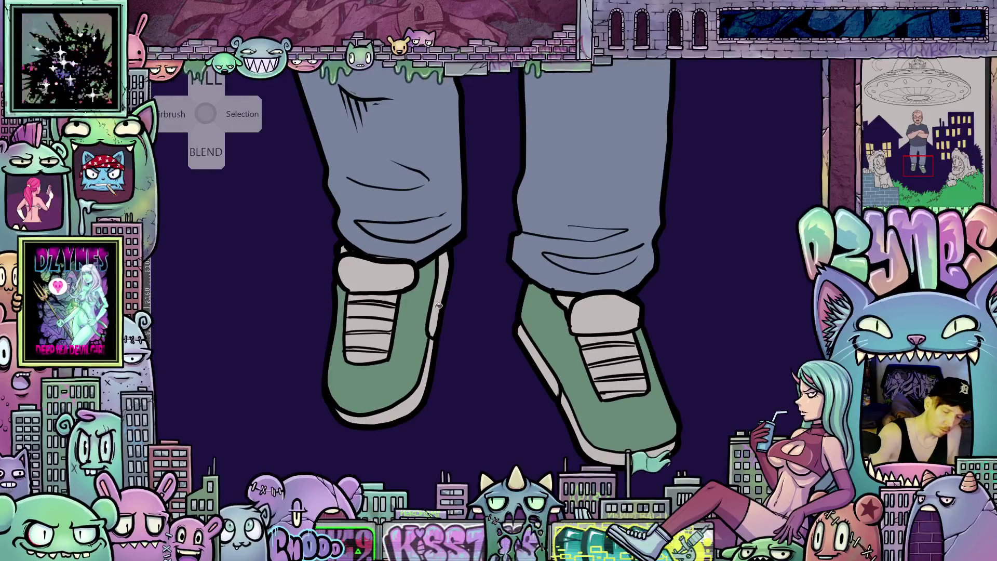
pyautogui.click(436, 316)
pyautogui.click(553, 380)
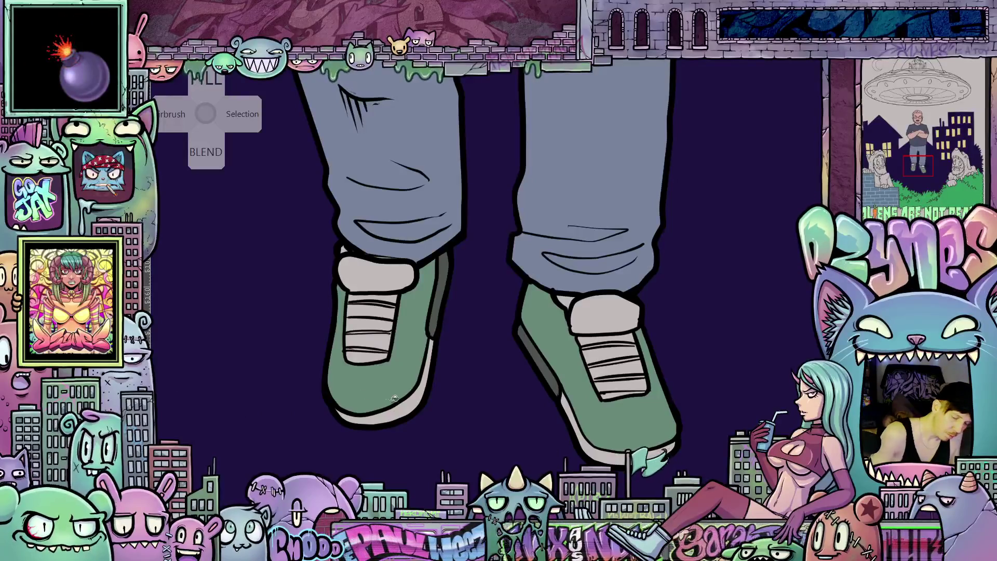
pyautogui.click(411, 404)
pyautogui.moveTo(603, 458); pyautogui.dragTo(611, 438)
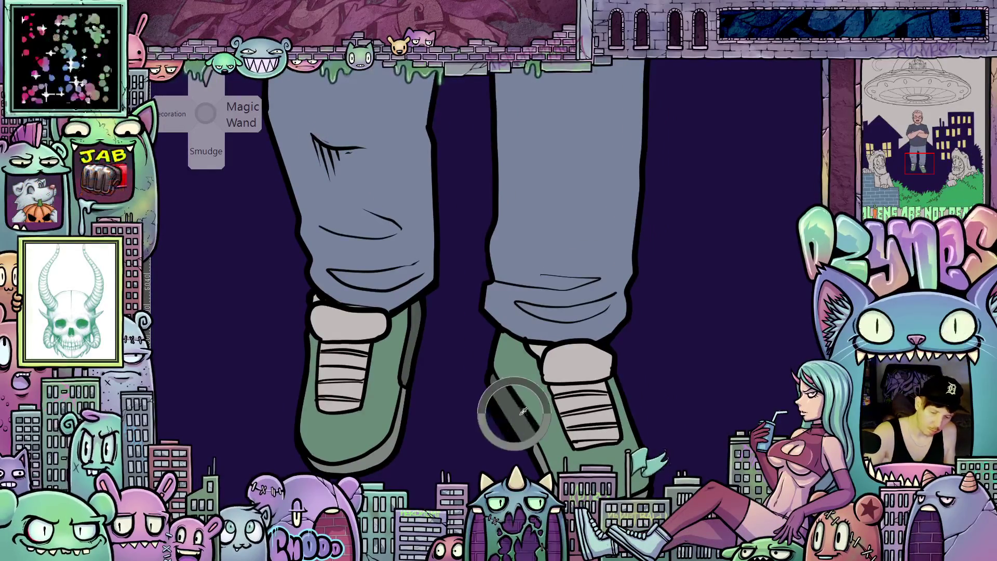
pyautogui.click(592, 368)
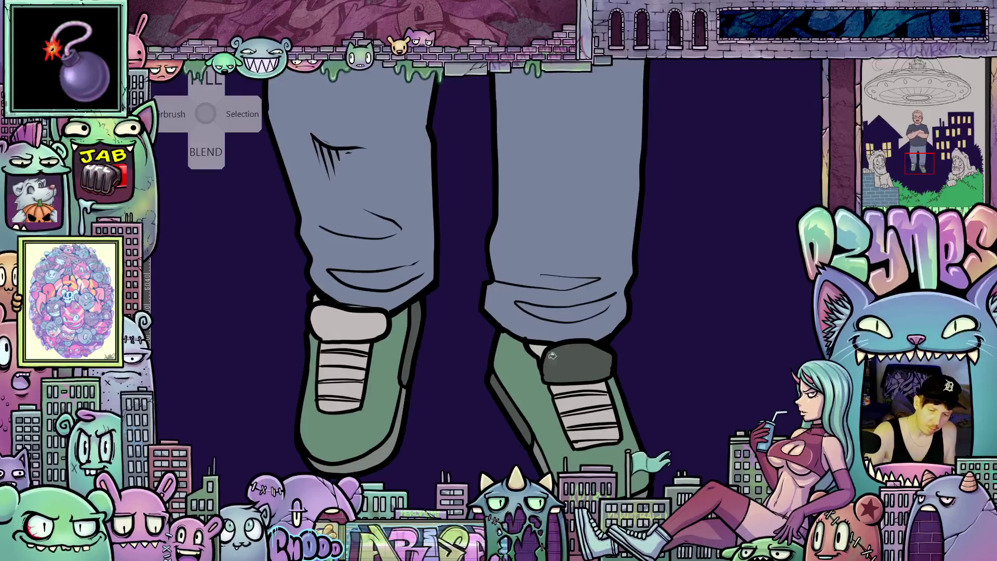
pyautogui.click(364, 326)
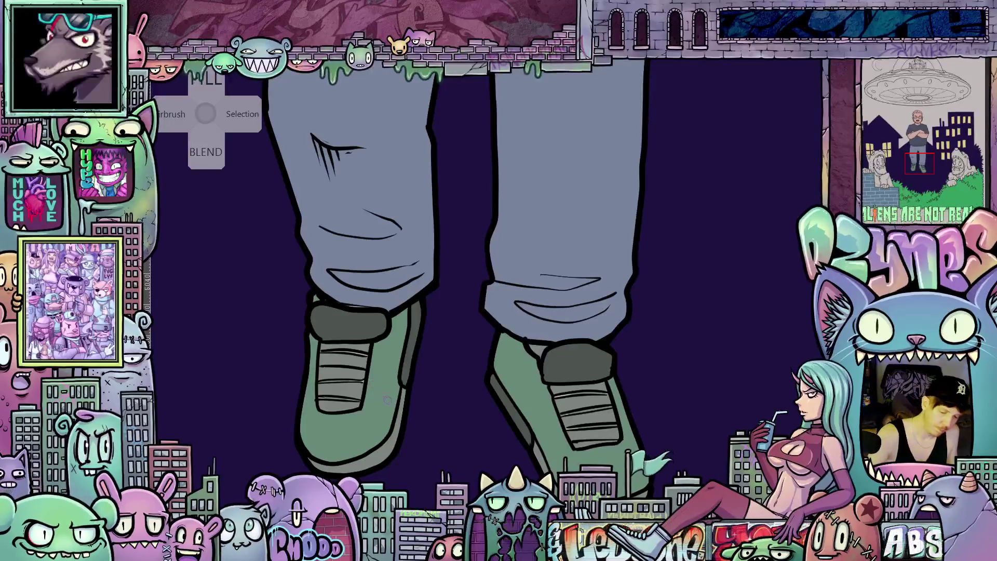
# Zoom out and recentre on the whole illustration showing the fully coloured floating man
pyautogui.moveTo(413, 446); pyautogui.dragTo(449, 454)
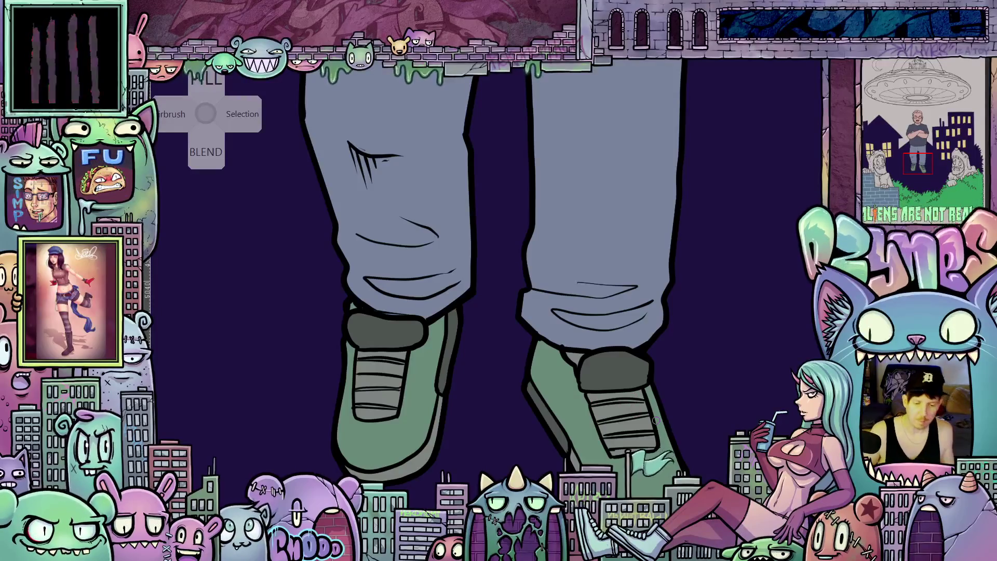
pyautogui.scroll(-5, 656, 419)
pyautogui.moveTo(678, 395)
pyautogui.mouseDown()
pyautogui.moveTo(665, 407)
pyautogui.moveTo(581, 401)
pyautogui.moveTo(551, 412)
pyautogui.moveTo(560, 426)
pyautogui.mouseUp()
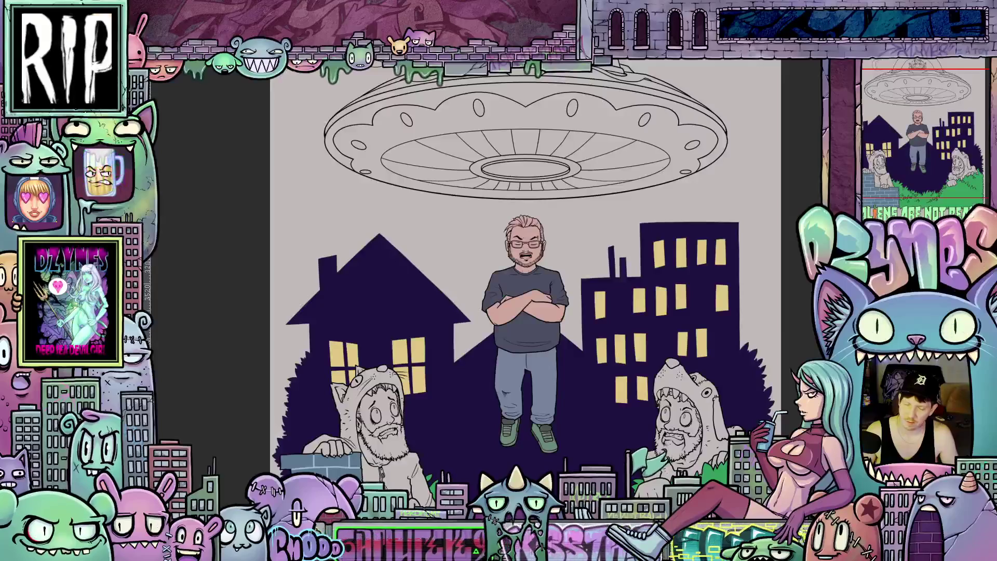
pyautogui.scroll(-2, 572, 429)
pyautogui.moveTo(579, 438)
pyautogui.mouseDown()
pyautogui.moveTo(582, 337)
pyautogui.moveTo(580, 393)
pyautogui.mouseUp()
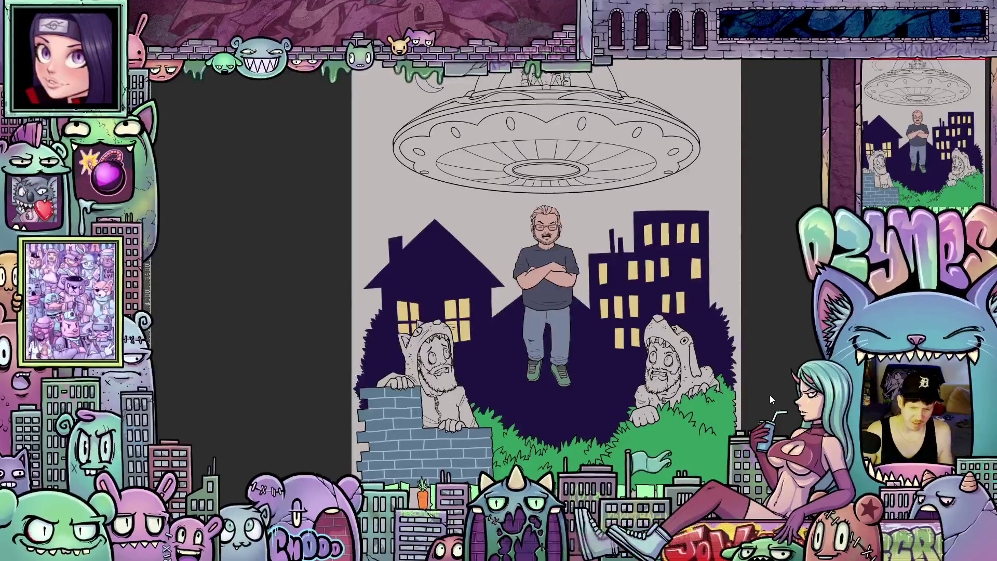
pyautogui.scroll(-2, 765, 401)
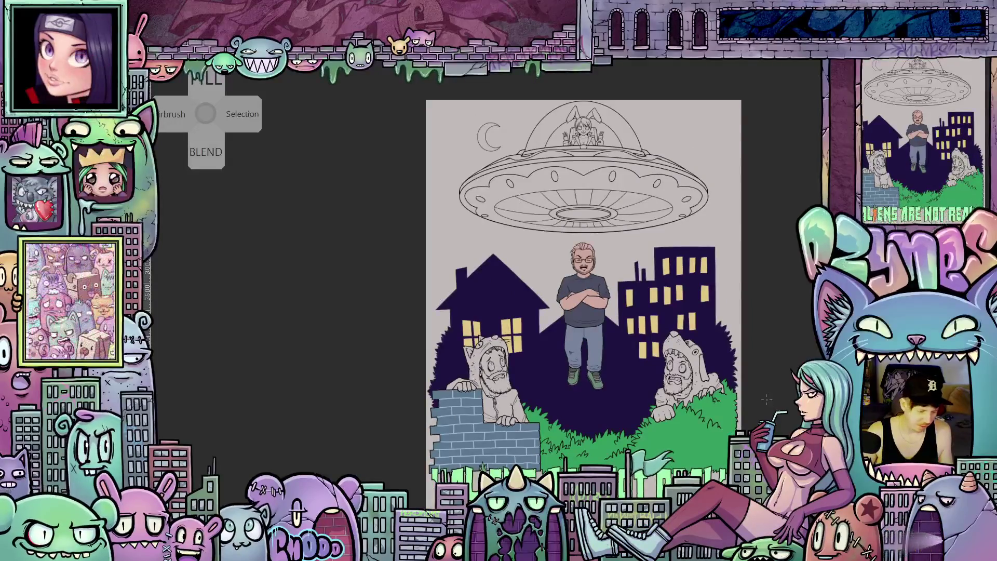
pyautogui.scroll(3, 772, 355)
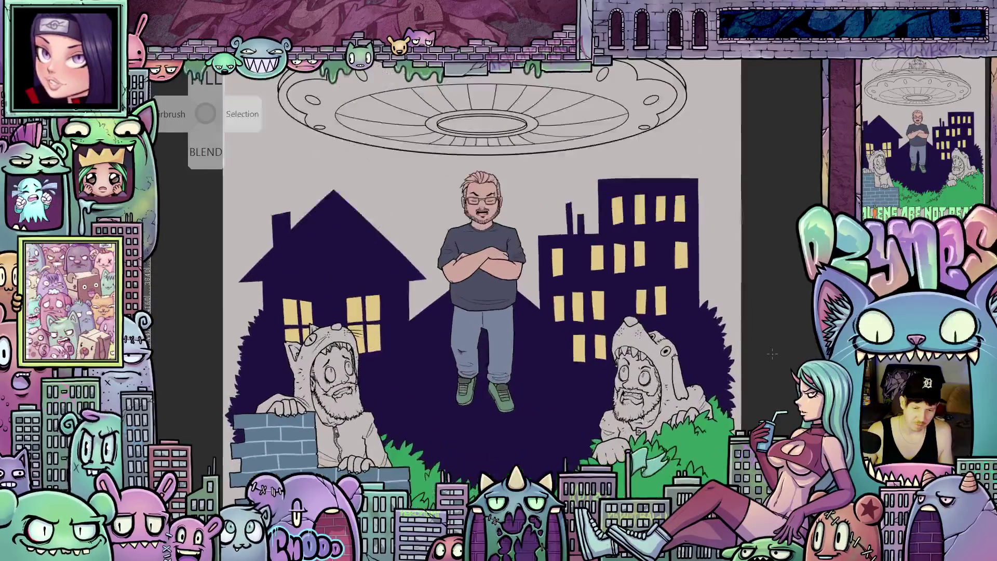
pyautogui.scroll(-1, 774, 363)
pyautogui.moveTo(771, 406)
pyautogui.mouseDown()
pyautogui.moveTo(775, 357)
pyautogui.moveTo(767, 400)
pyautogui.mouseUp()
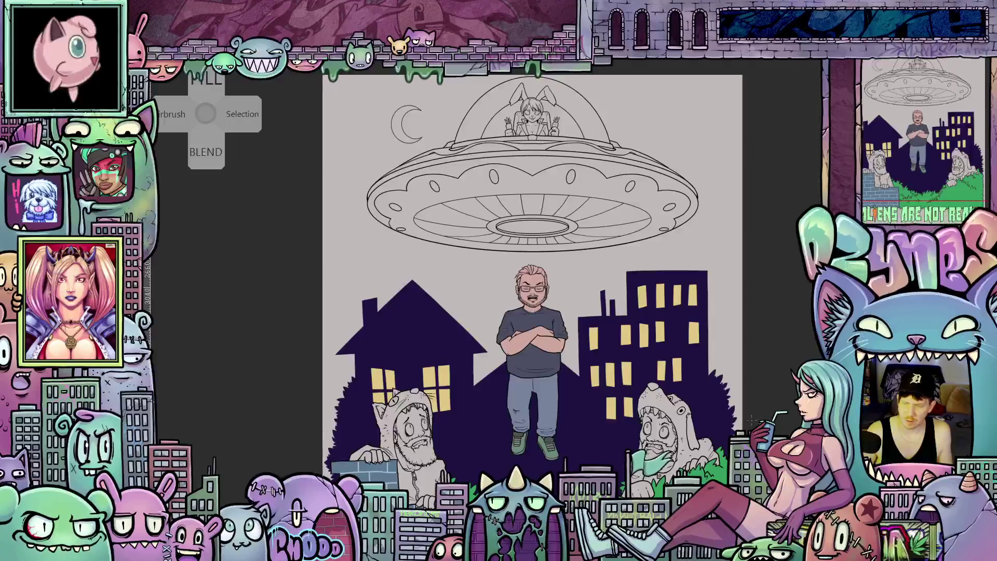
pyautogui.scroll(-3, 753, 368)
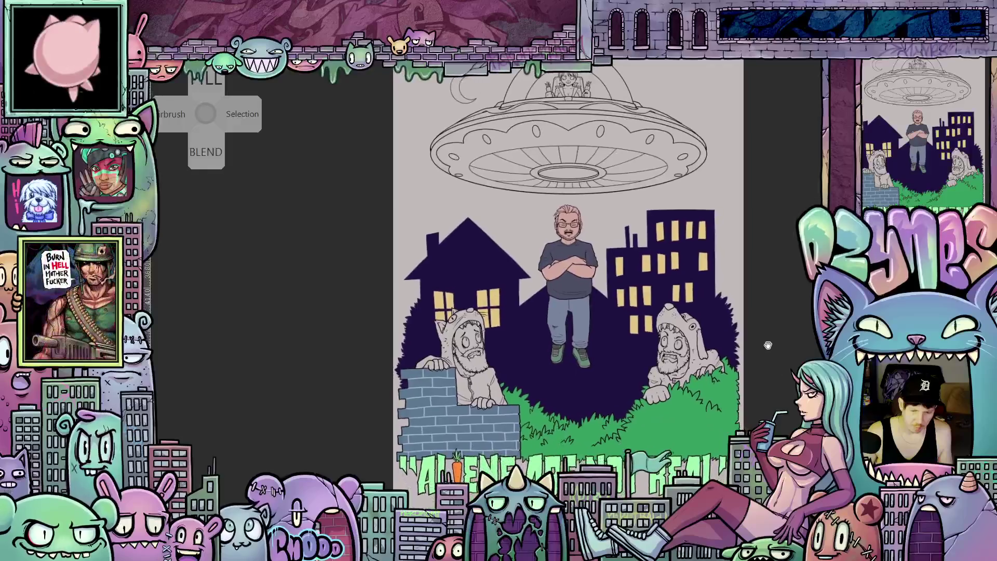
pyautogui.scroll(3, 765, 368)
# Zoom in briefly, then zoom back out and recentre the whole illustration
pyautogui.scroll(3, 765, 368)
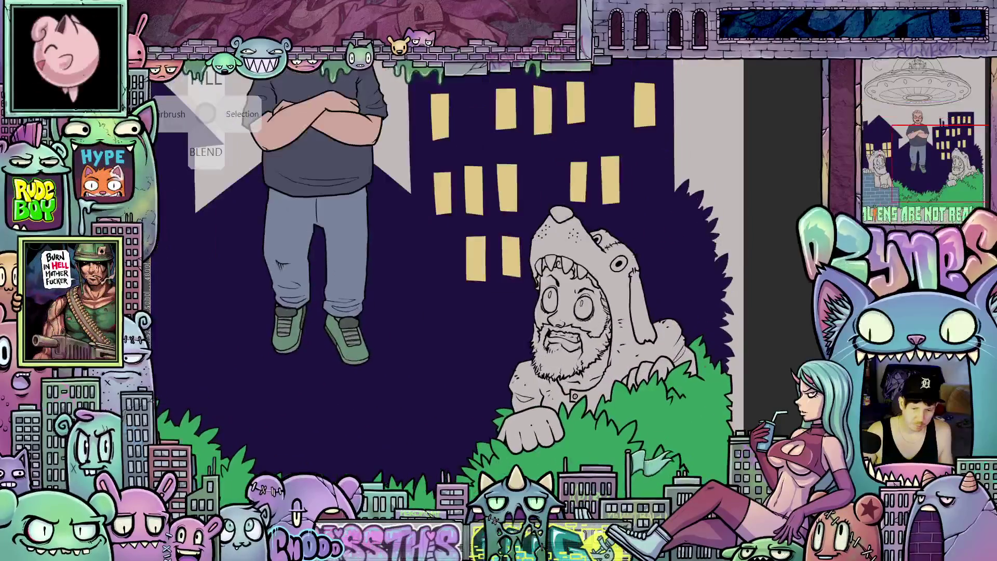
pyautogui.scroll(2, 765, 368)
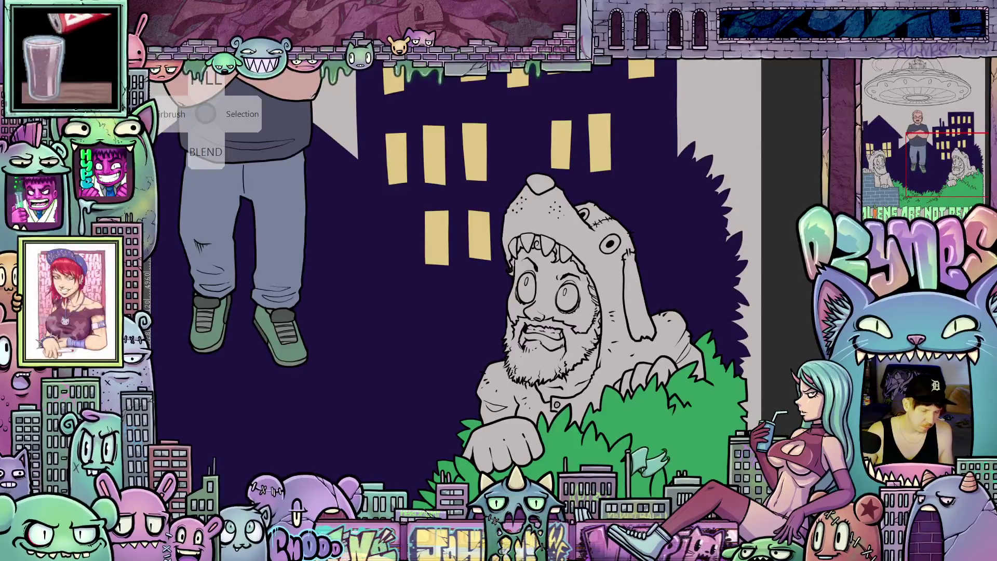
pyautogui.scroll(-5, 402, 358)
pyautogui.moveTo(401, 358)
pyautogui.mouseDown()
pyautogui.moveTo(563, 363)
pyautogui.moveTo(564, 378)
pyautogui.mouseUp()
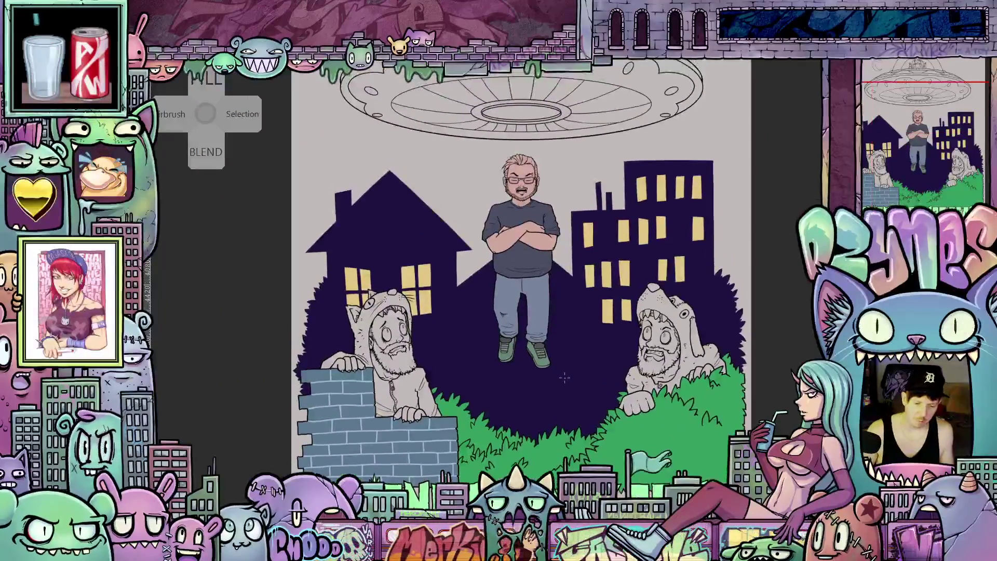
# Zoom in closely and pan to frame the right hooded, bearded figure behind the bush
pyautogui.scroll(6, 625, 368)
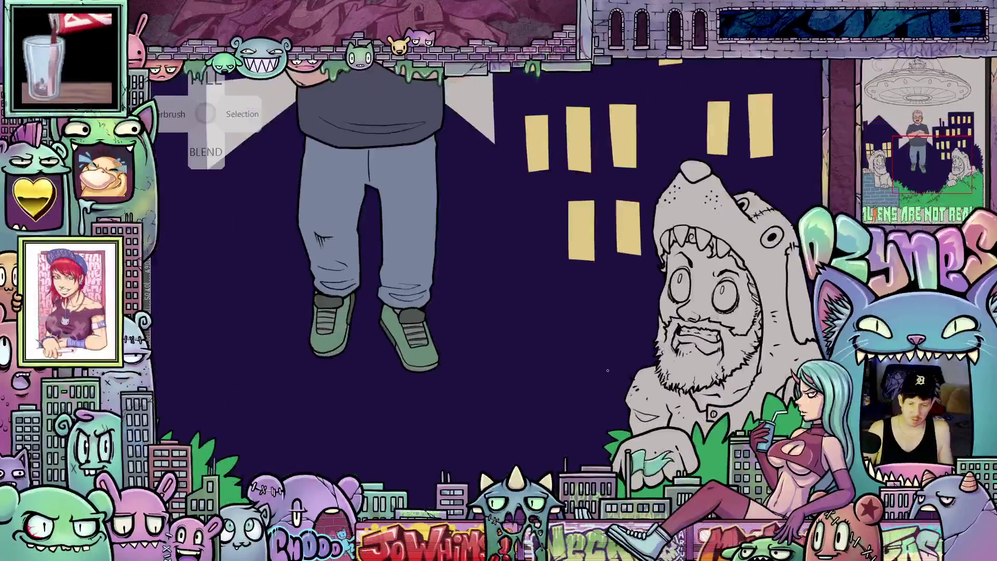
pyautogui.scroll(3, 443, 294)
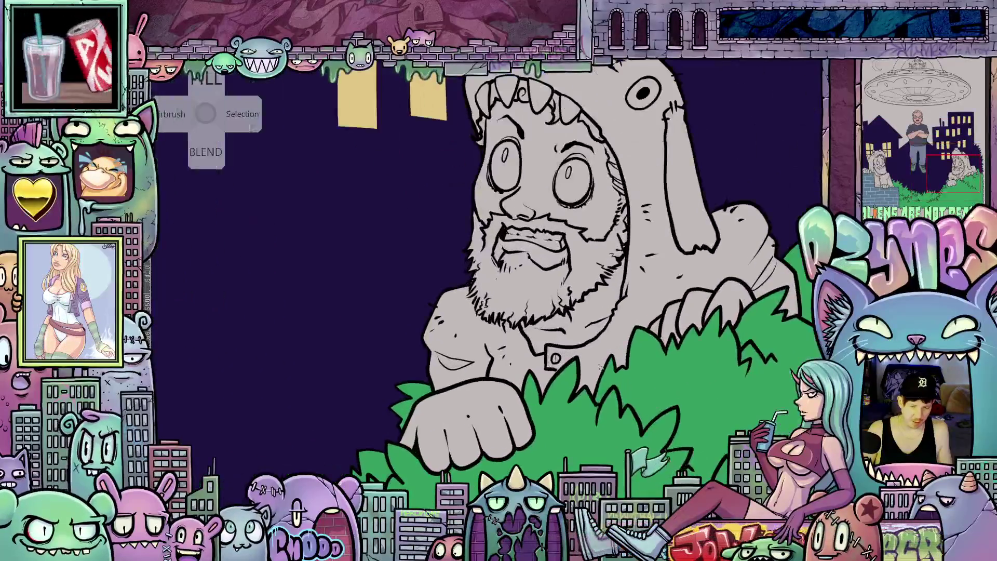
pyautogui.scroll(1, 612, 395)
pyautogui.scroll(1, 611, 395)
pyautogui.scroll(1, 605, 400)
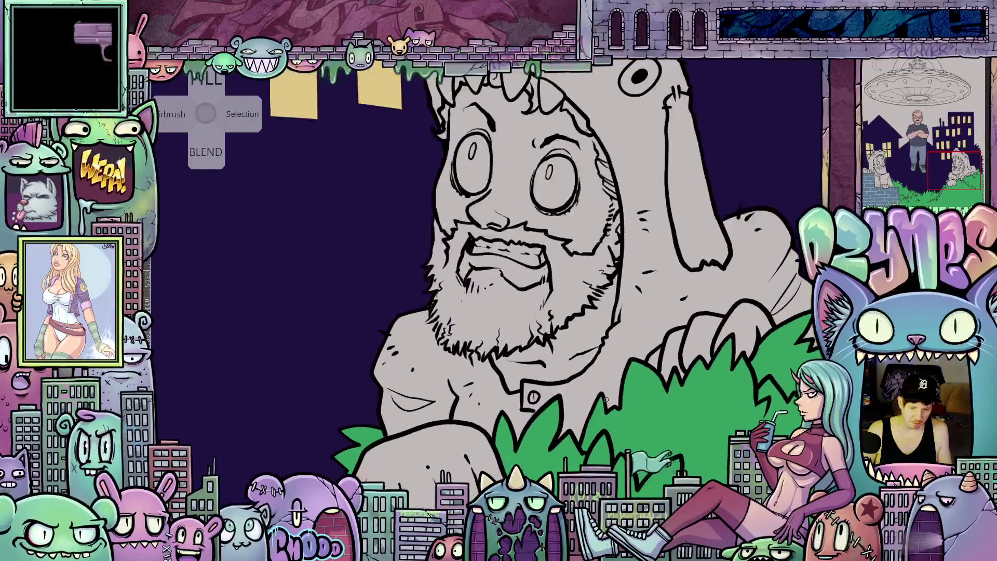
pyautogui.scroll(2, 688, 378)
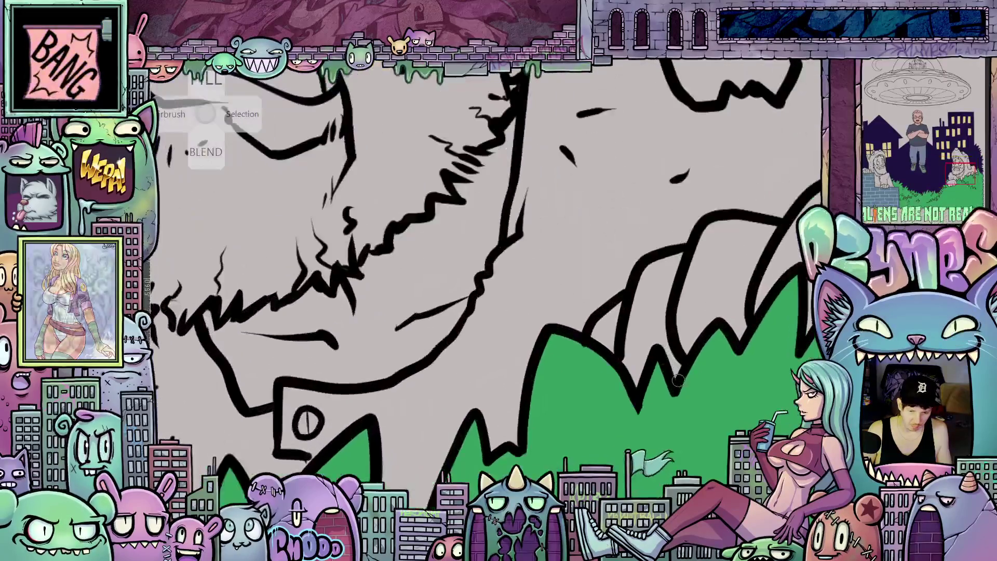
pyautogui.scroll(-5, 600, 390)
pyautogui.moveTo(600, 390); pyautogui.dragTo(631, 424)
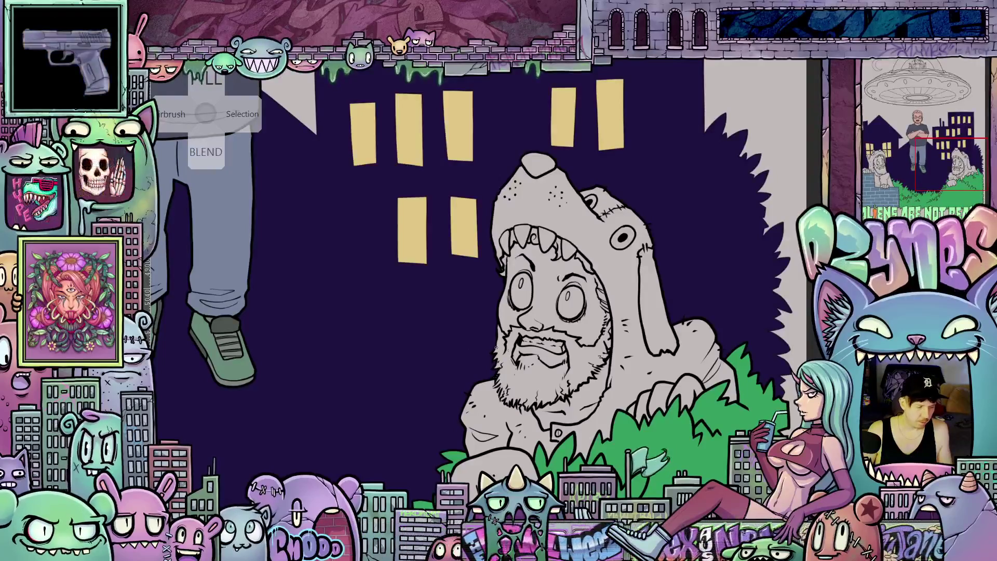
# Fill the dog hood and sleeve brown, undo a stray beard fill, and paint brown along the jawline
pyautogui.click(632, 385)
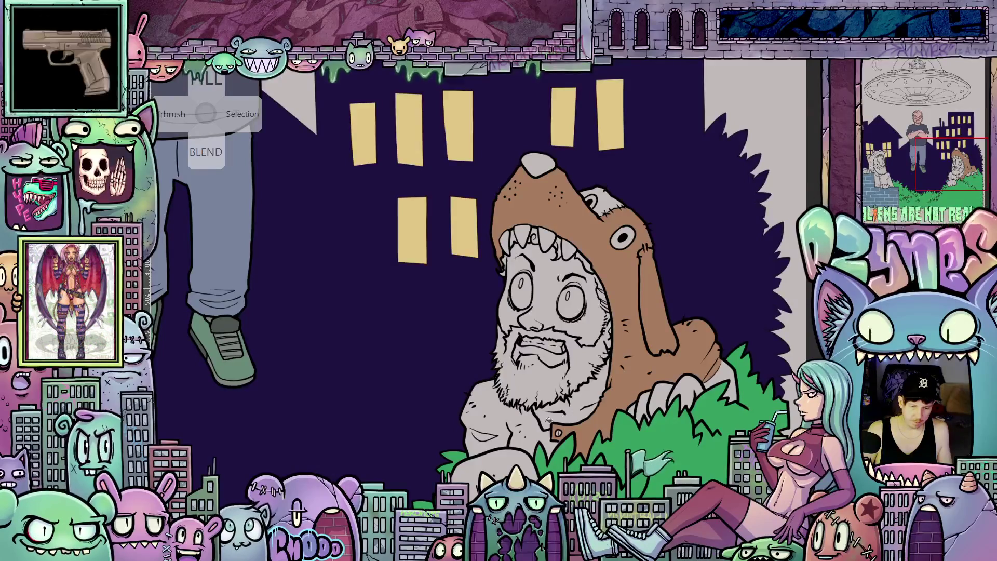
pyautogui.click(538, 429)
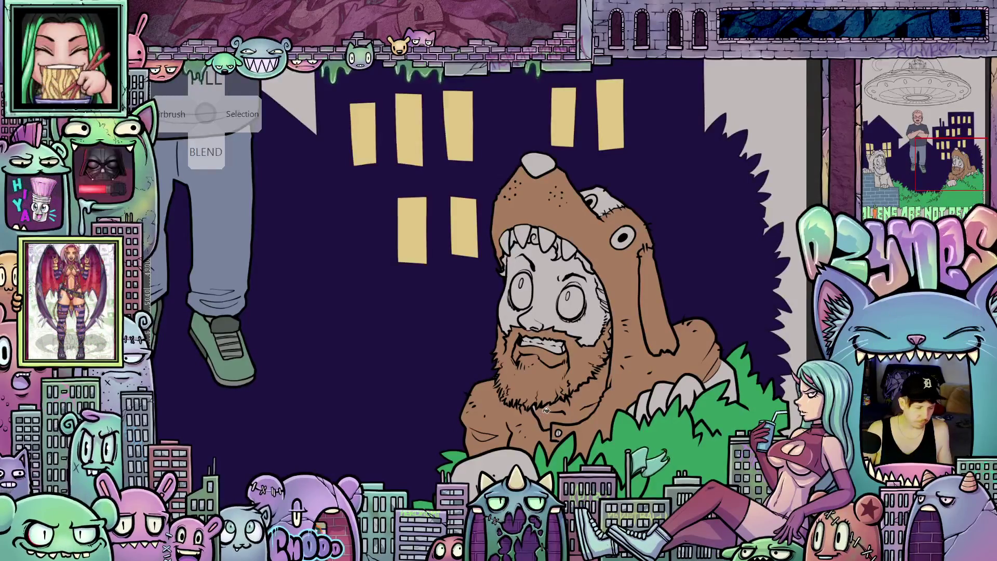
pyautogui.hotkey('ctrl', 'z')
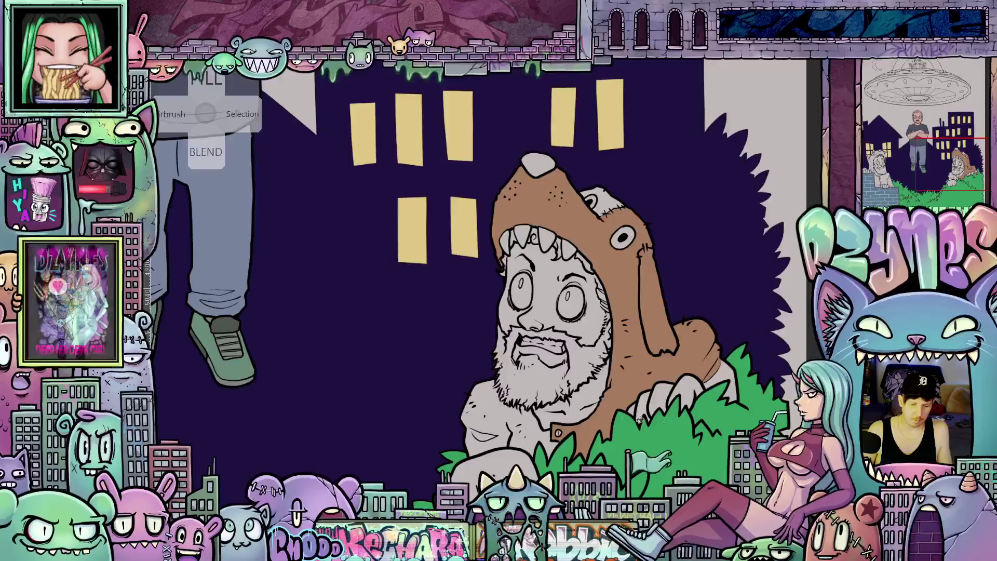
pyautogui.scroll(1, 566, 418)
pyautogui.scroll(2, 566, 418)
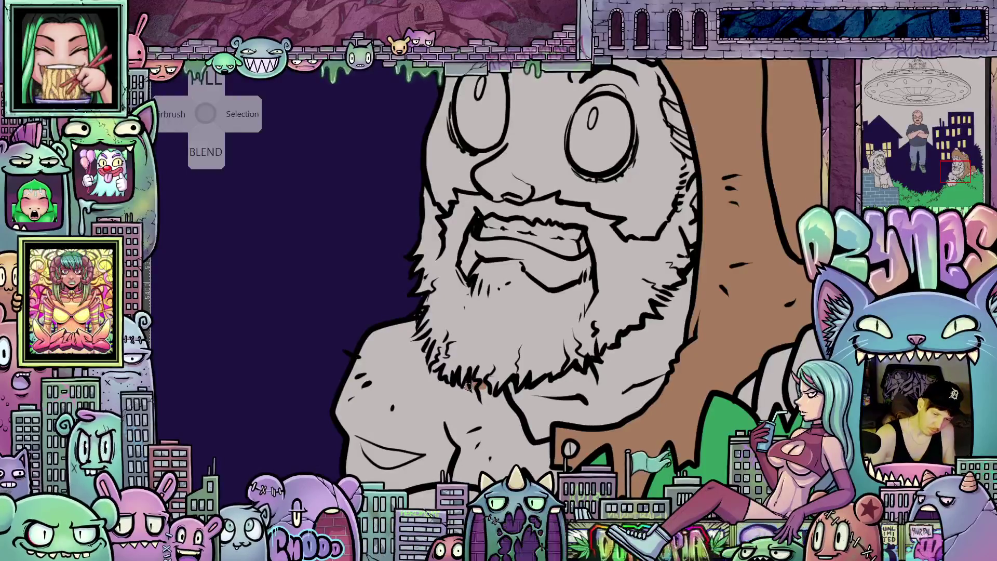
pyautogui.moveTo(429, 373); pyautogui.dragTo(413, 323)
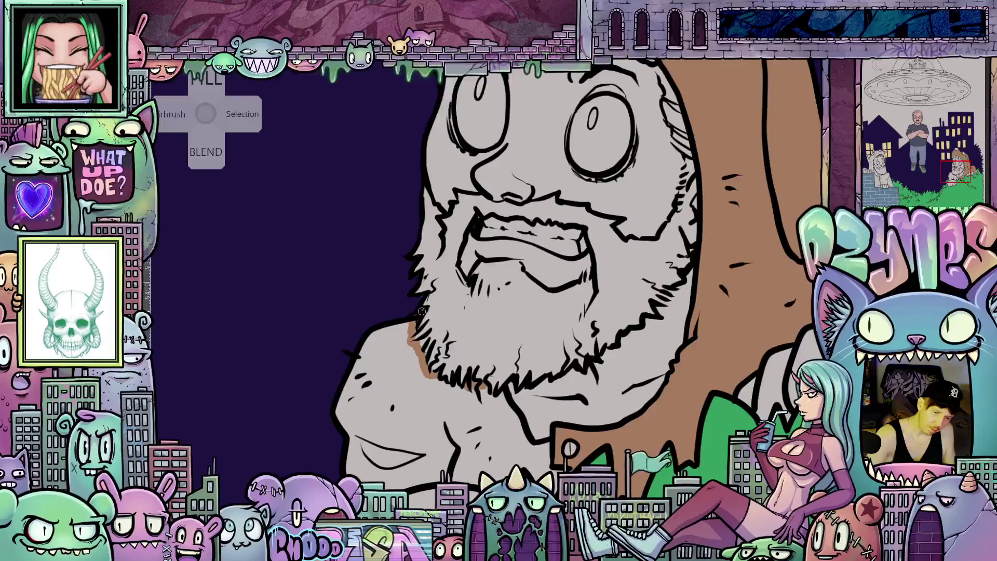
# Fill the man's shoulder area and the grey patch on the hood with brown
pyautogui.moveTo(725, 431); pyautogui.dragTo(682, 413)
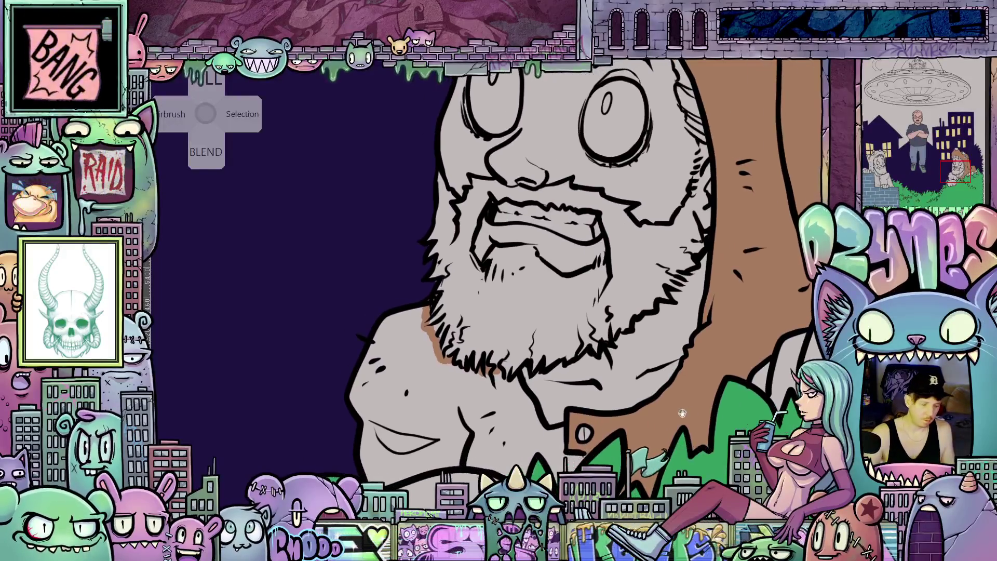
pyautogui.click(539, 432)
pyautogui.moveTo(684, 354)
pyautogui.mouseDown()
pyautogui.moveTo(623, 405)
pyautogui.moveTo(708, 381)
pyautogui.moveTo(664, 478)
pyautogui.mouseUp()
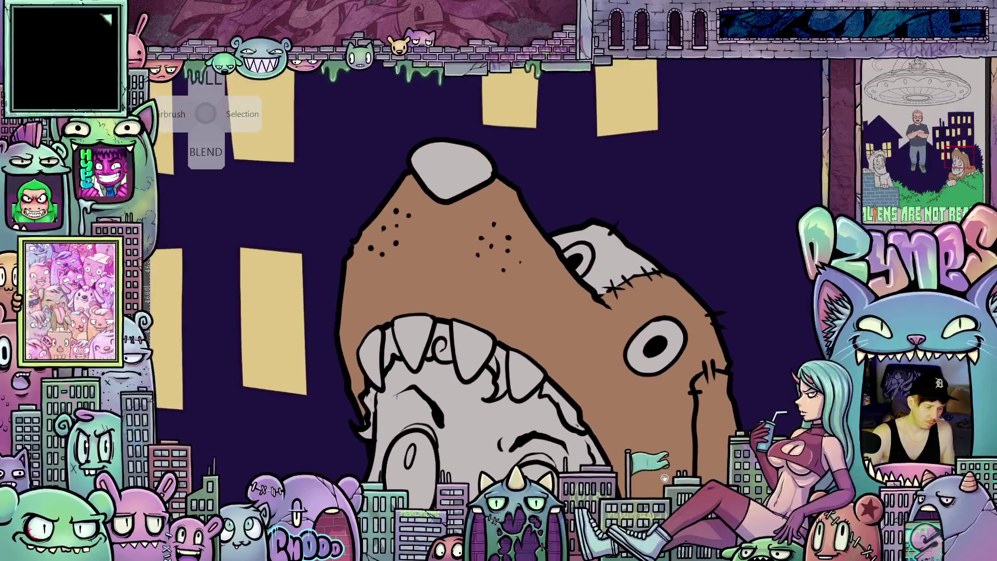
pyautogui.click(622, 263)
pyautogui.moveTo(679, 443)
pyautogui.mouseDown()
pyautogui.moveTo(715, 304)
pyautogui.moveTo(790, 273)
pyautogui.mouseUp()
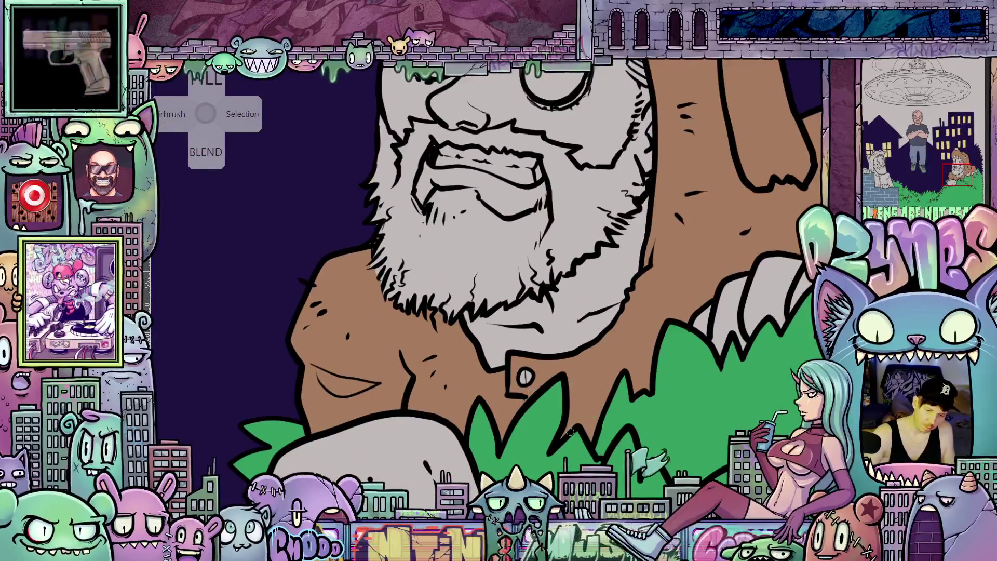
# Airbrush a faint pink tint up the right side of the man's cheek
pyautogui.moveTo(725, 398)
pyautogui.mouseDown()
pyautogui.moveTo(675, 344)
pyautogui.moveTo(739, 367)
pyautogui.moveTo(736, 393)
pyautogui.mouseUp()
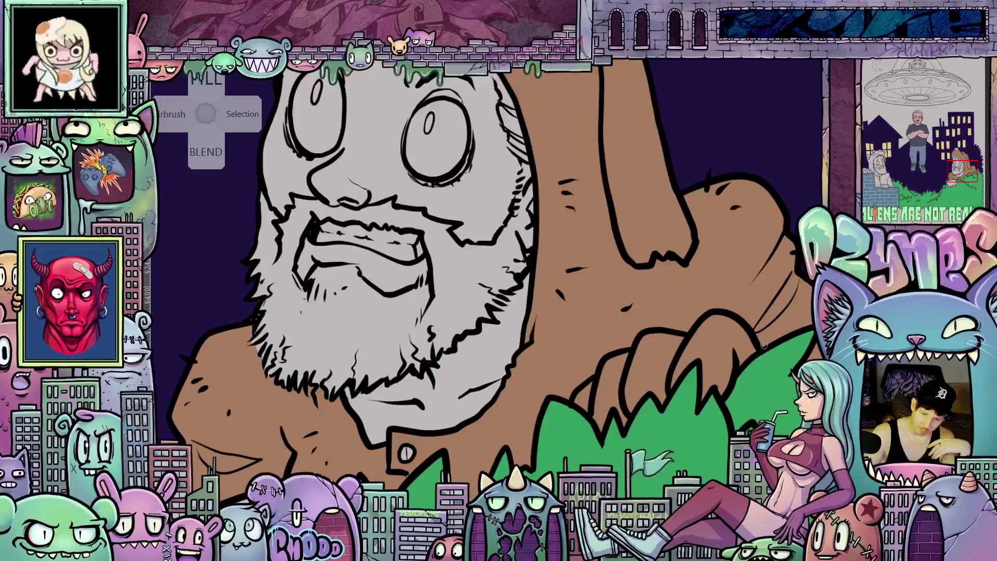
pyautogui.scroll(5, 703, 344)
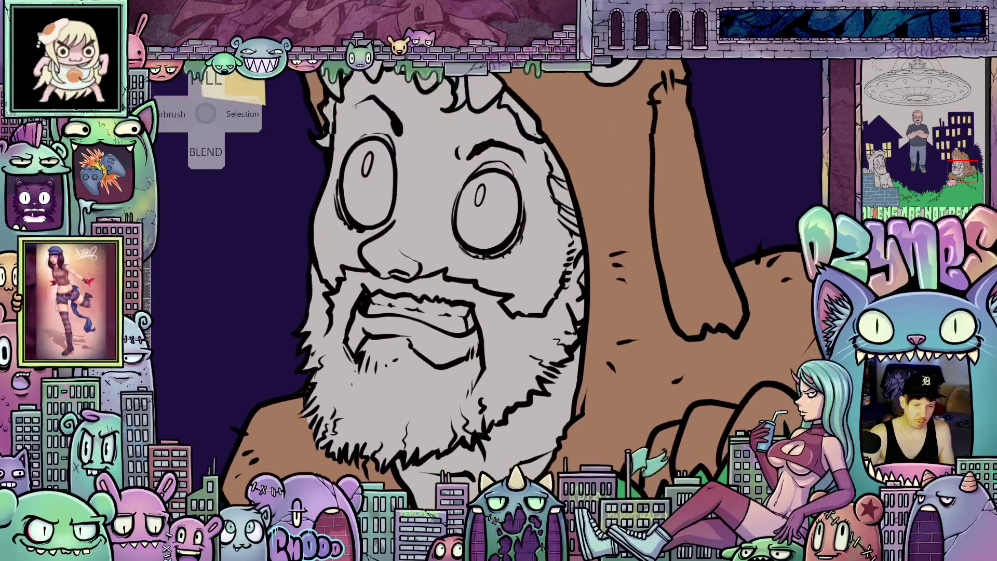
pyautogui.moveTo(376, 263)
pyautogui.mouseDown()
pyautogui.moveTo(415, 312)
pyautogui.moveTo(493, 363)
pyautogui.moveTo(563, 382)
pyautogui.mouseUp()
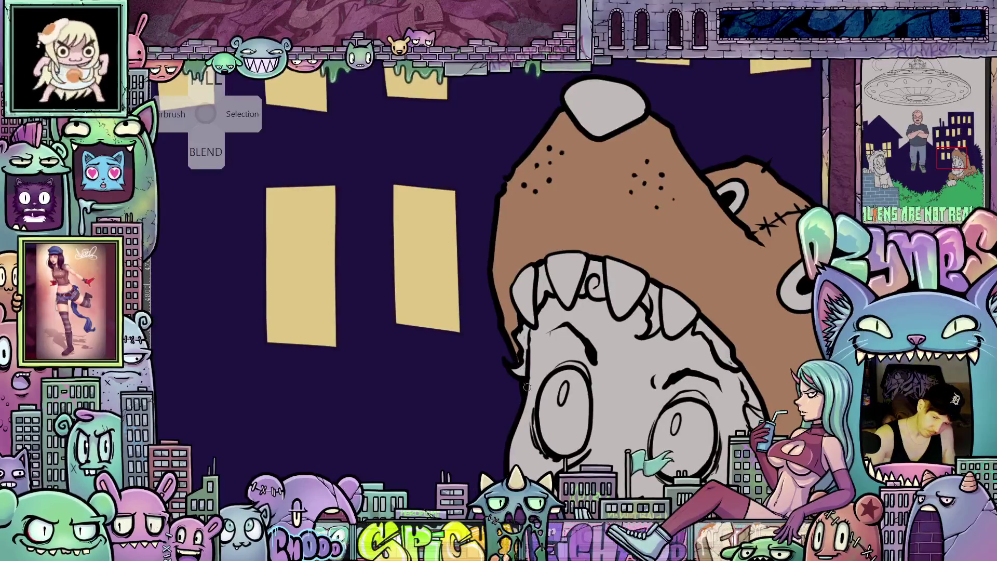
pyautogui.moveTo(783, 412)
pyautogui.mouseDown()
pyautogui.moveTo(721, 414)
pyautogui.moveTo(722, 364)
pyautogui.moveTo(710, 355)
pyautogui.moveTo(728, 336)
pyautogui.mouseUp()
pyautogui.scroll(-3, 730, 334)
pyautogui.scroll(3, 623, 348)
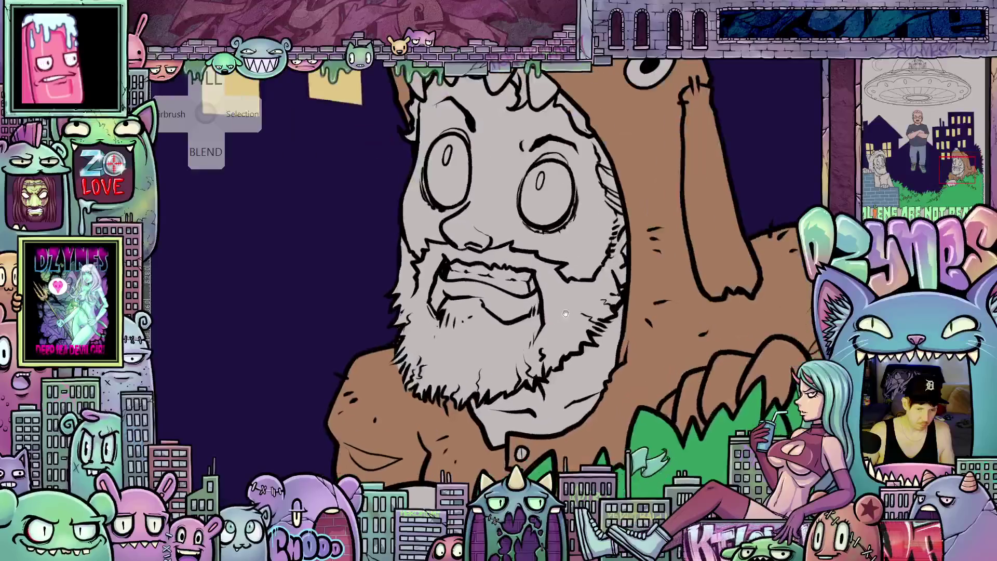
pyautogui.scroll(-1, 544, 362)
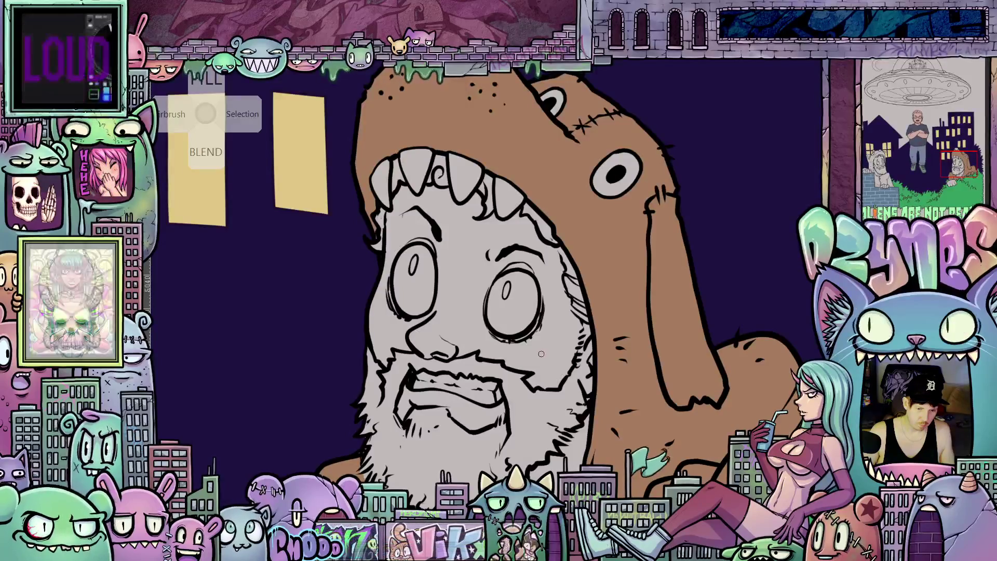
pyautogui.scroll(2, 548, 352)
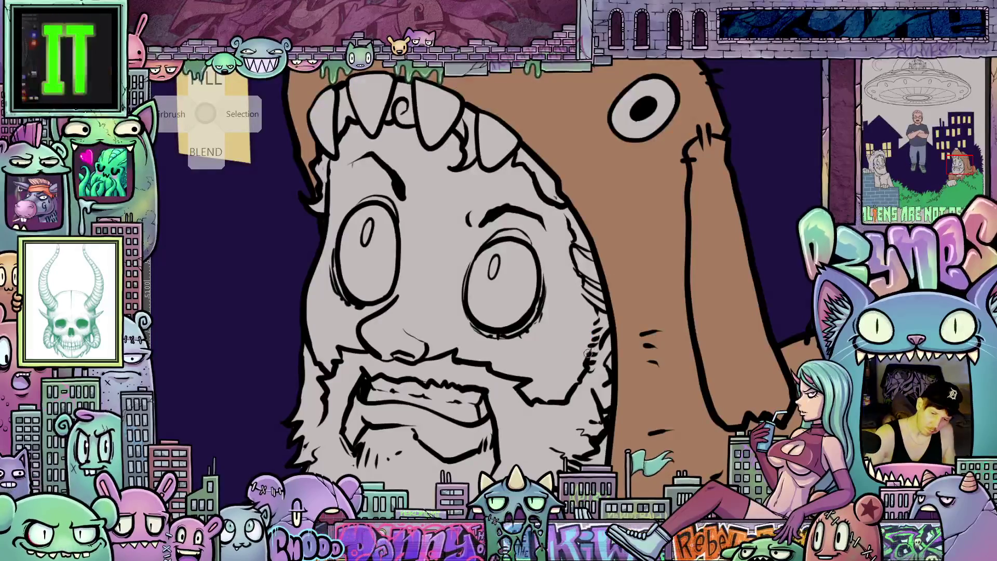
pyautogui.moveTo(588, 347)
pyautogui.mouseDown()
pyautogui.moveTo(593, 312)
pyautogui.moveTo(580, 283)
pyautogui.mouseUp()
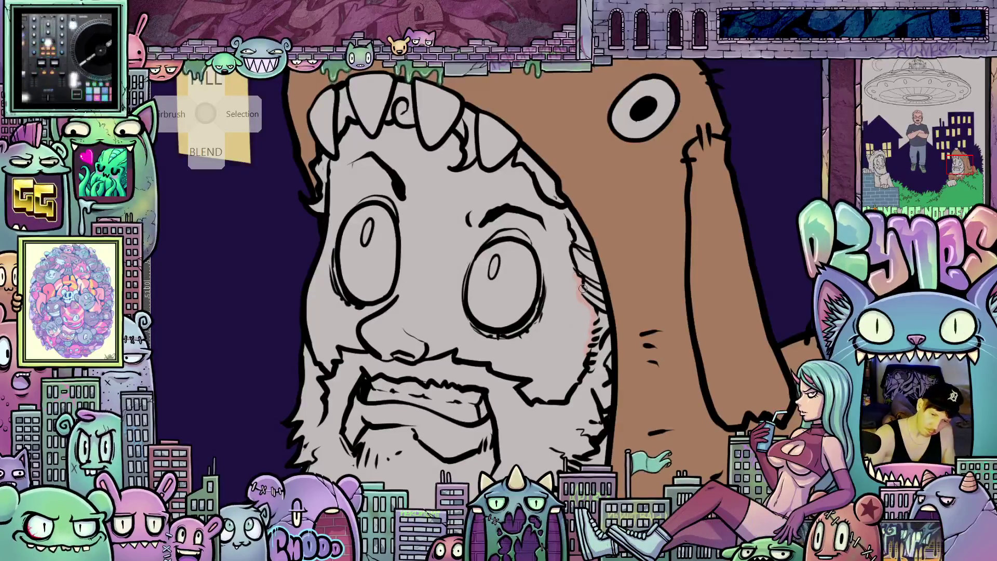
pyautogui.scroll(3, 582, 289)
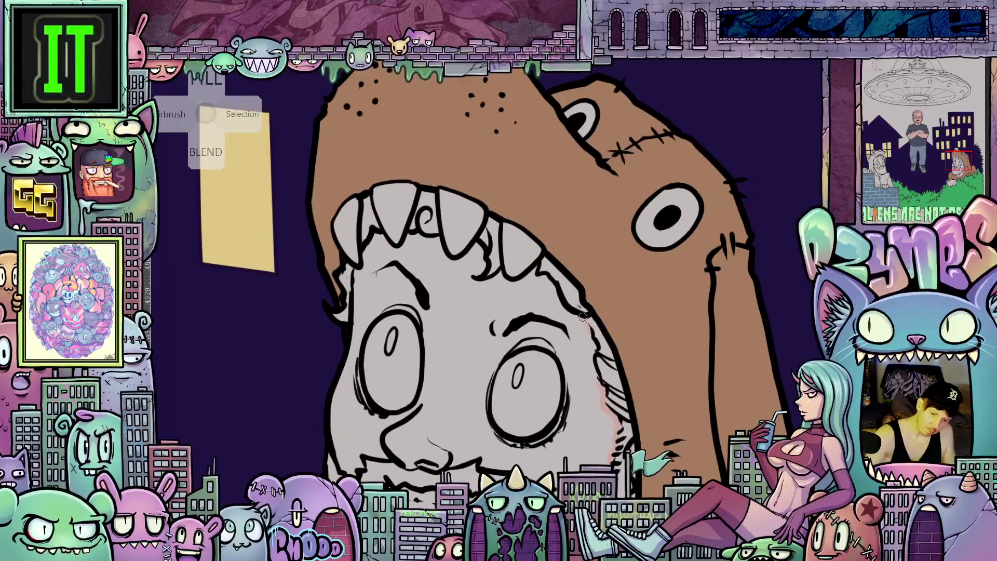
pyautogui.moveTo(435, 307); pyautogui.dragTo(553, 325)
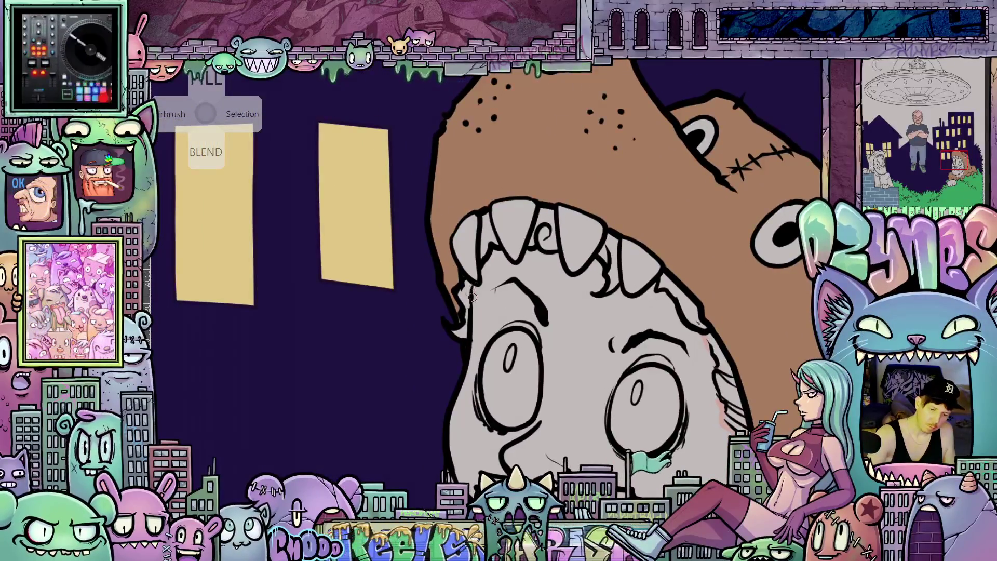
pyautogui.scroll(-5, 476, 287)
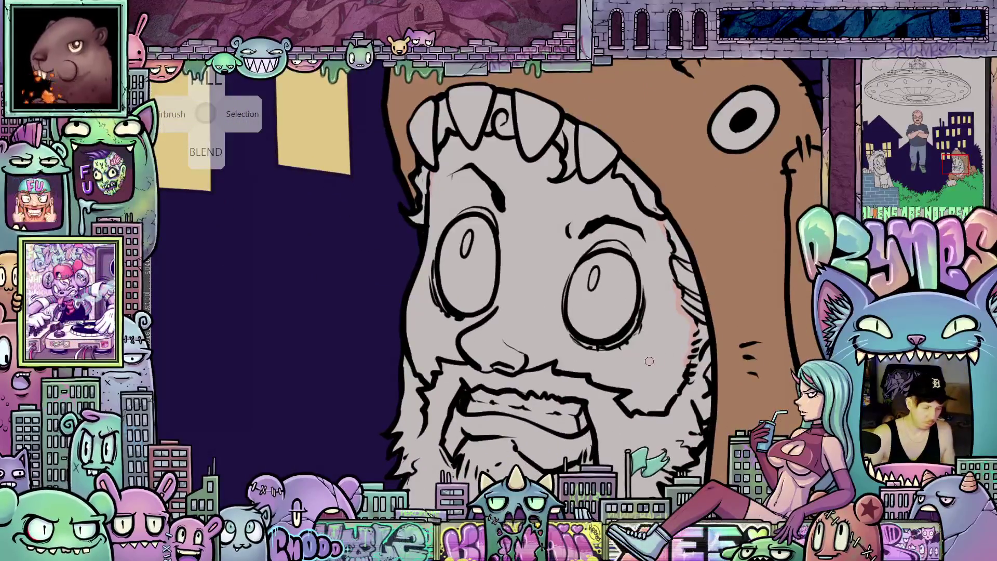
# Bucket-fill the grey face skin pink and brush pink over the gaps around the eyes
pyautogui.press('g')
pyautogui.click(657, 355)
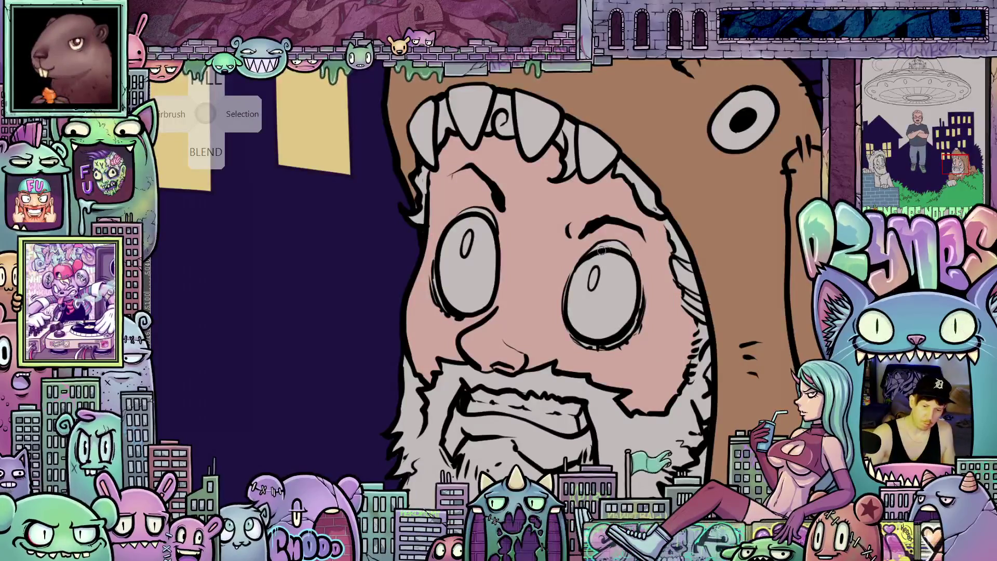
pyautogui.press(']')
pyautogui.press(']')
pyautogui.press(']')
pyautogui.moveTo(597, 340)
pyautogui.mouseDown()
pyautogui.moveTo(627, 277)
pyautogui.moveTo(487, 237)
pyautogui.moveTo(449, 287)
pyautogui.mouseUp()
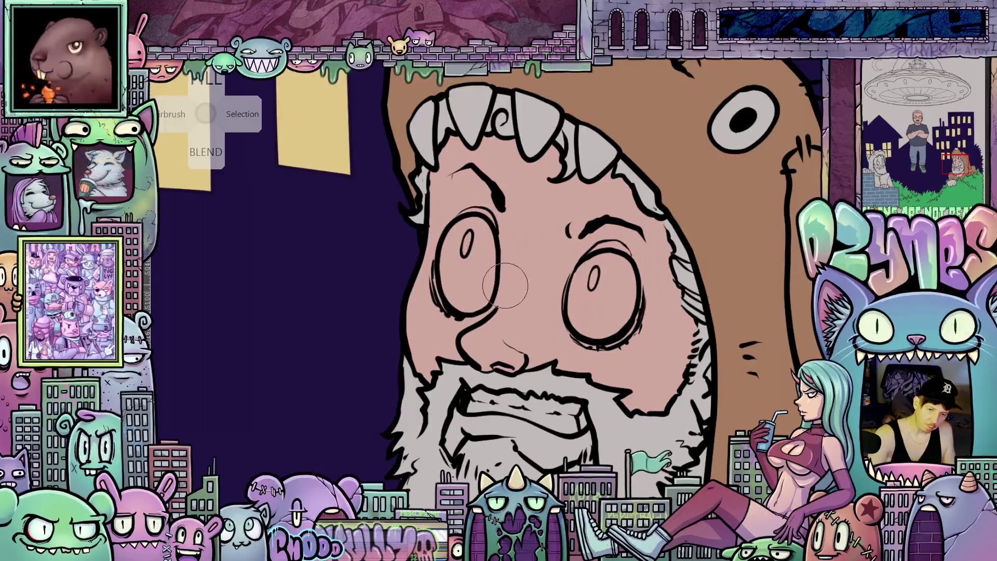
pyautogui.moveTo(675, 396); pyautogui.dragTo(611, 412)
# Keep the beard grey after two undone pink fills, and fill the mouth darker pink
pyautogui.click(603, 416)
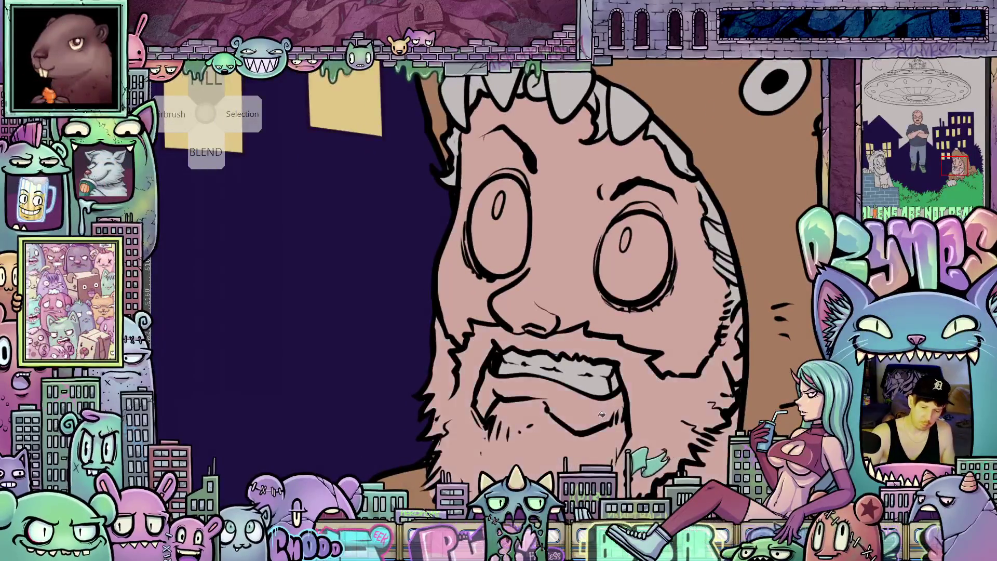
pyautogui.hotkey('ctrl', 'z')
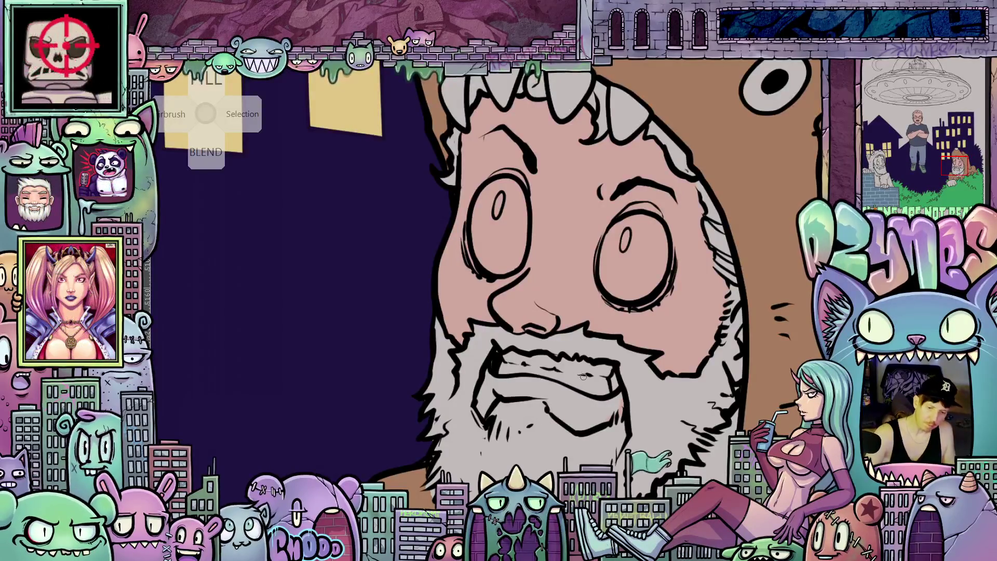
pyautogui.click(603, 409)
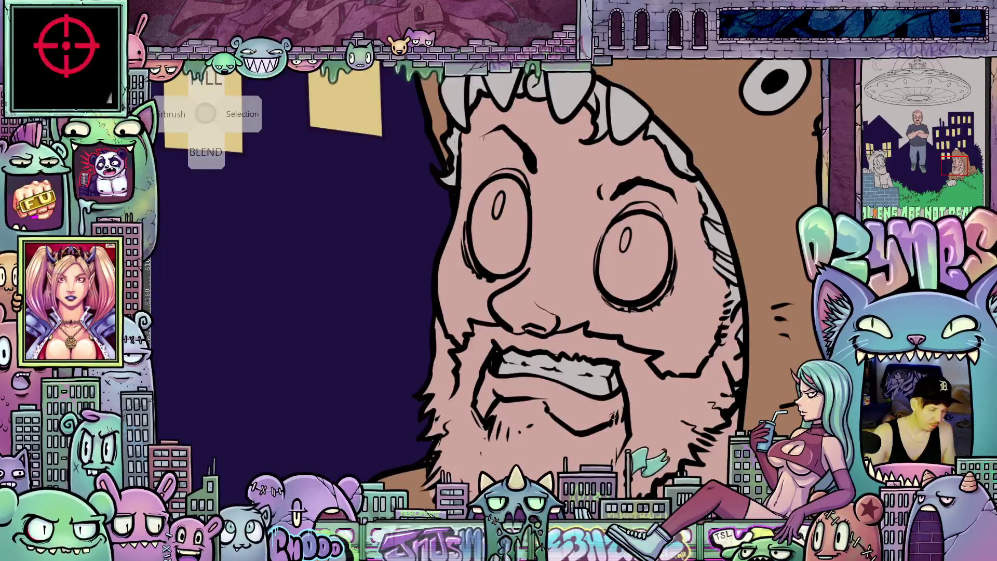
pyautogui.hotkey('ctrl', 'z')
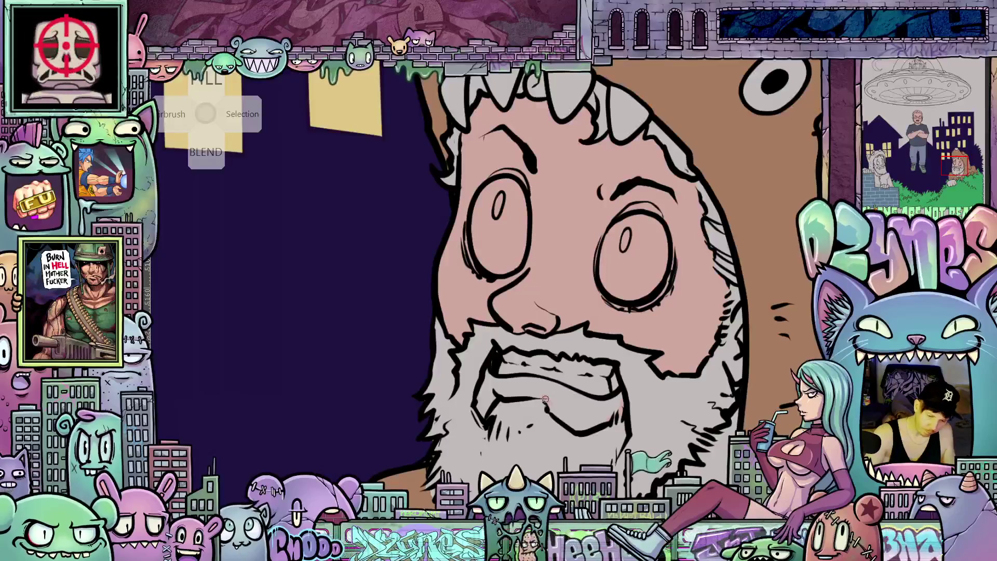
pyautogui.click(602, 411)
pyautogui.moveTo(694, 368)
pyautogui.mouseDown()
pyautogui.moveTo(683, 402)
pyautogui.moveTo(713, 527)
pyautogui.mouseUp()
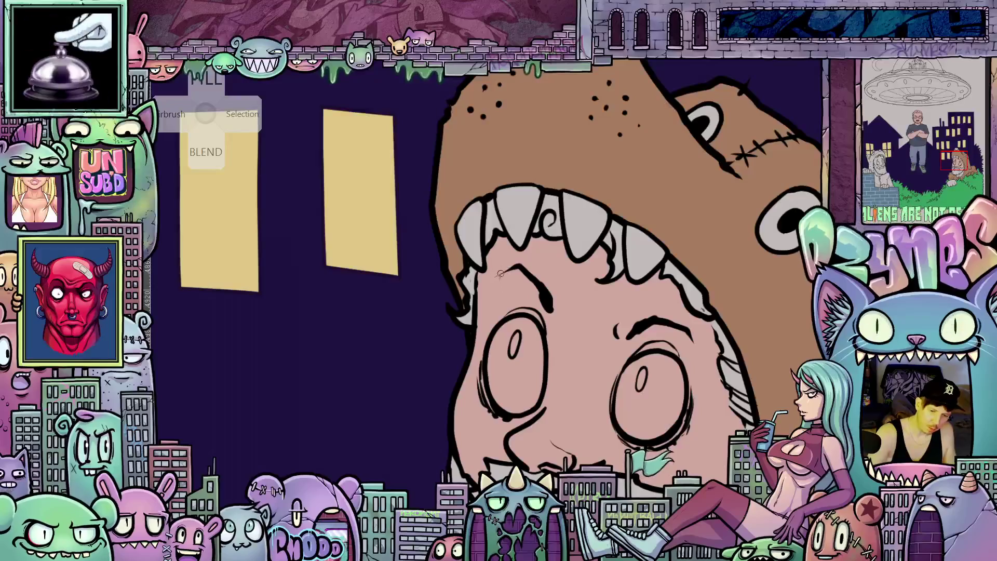
pyautogui.moveTo(726, 404)
pyautogui.mouseDown()
pyautogui.moveTo(672, 388)
pyautogui.moveTo(669, 365)
pyautogui.mouseUp()
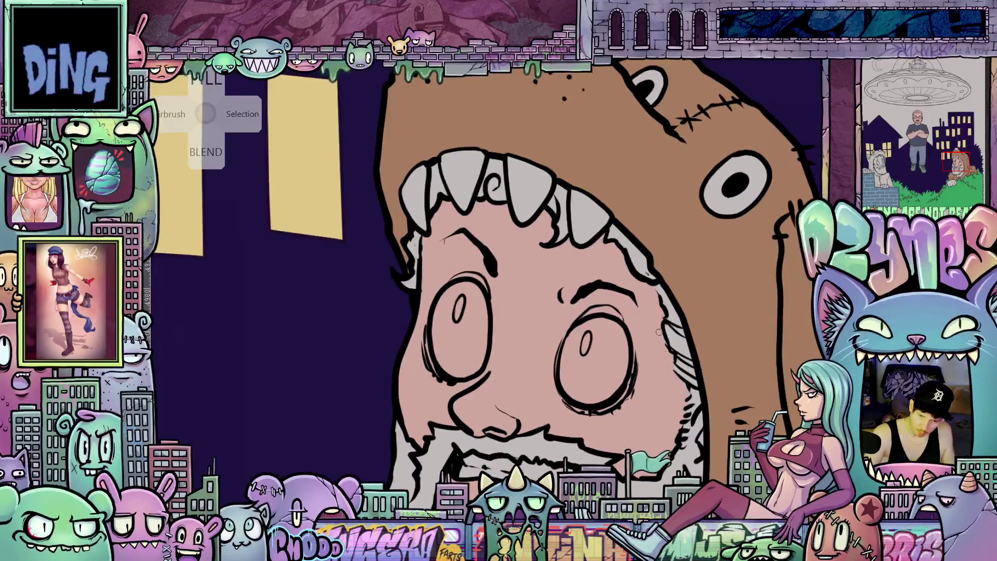
pyautogui.scroll(-2, 668, 348)
pyautogui.scroll(-5, 668, 440)
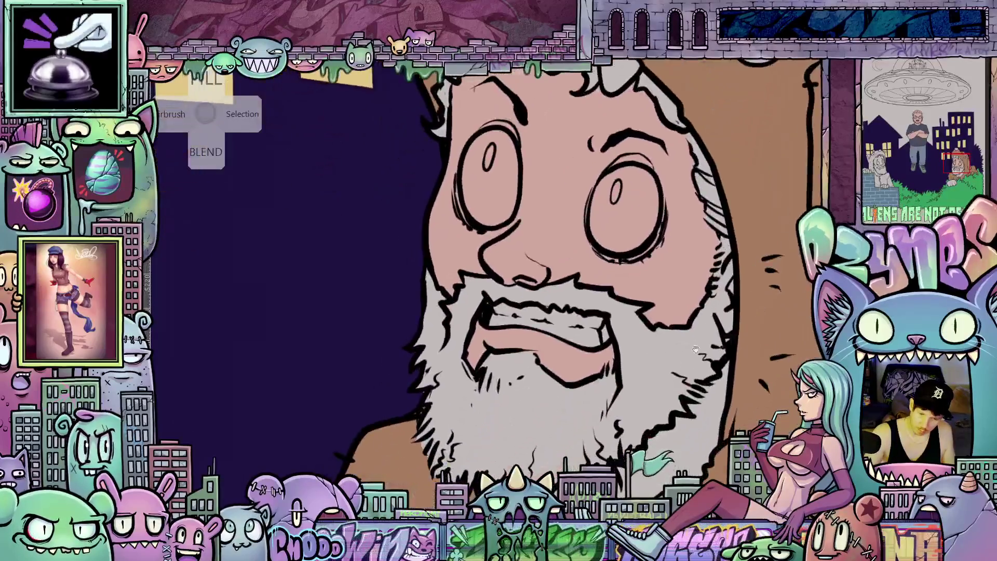
pyautogui.scroll(5, 694, 334)
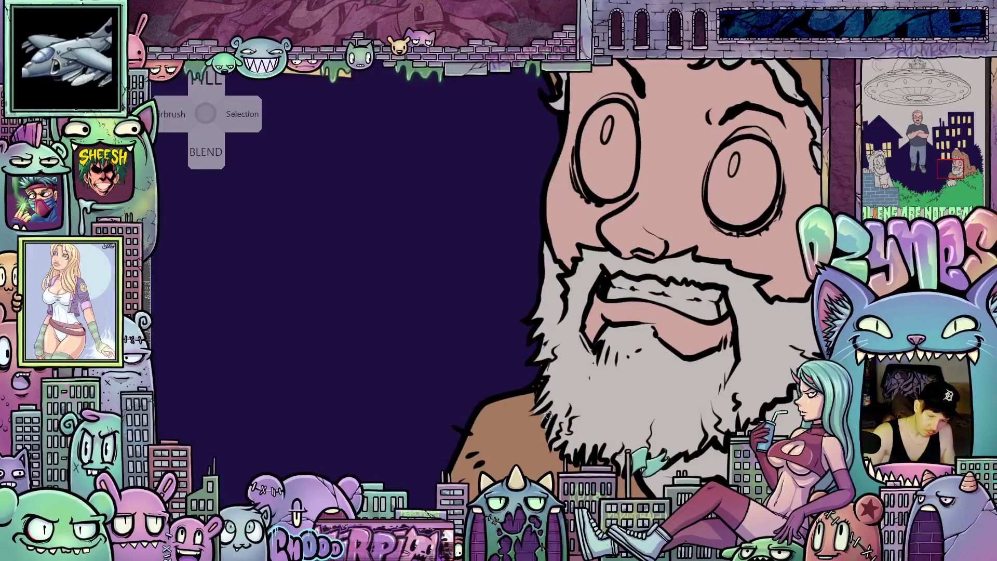
pyautogui.moveTo(654, 405); pyautogui.dragTo(683, 435)
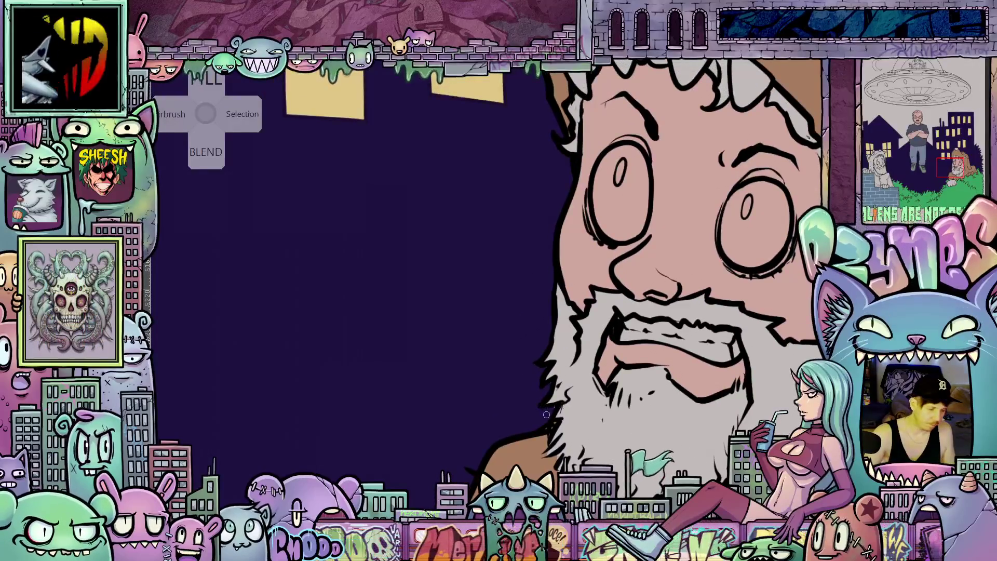
pyautogui.press('shift')
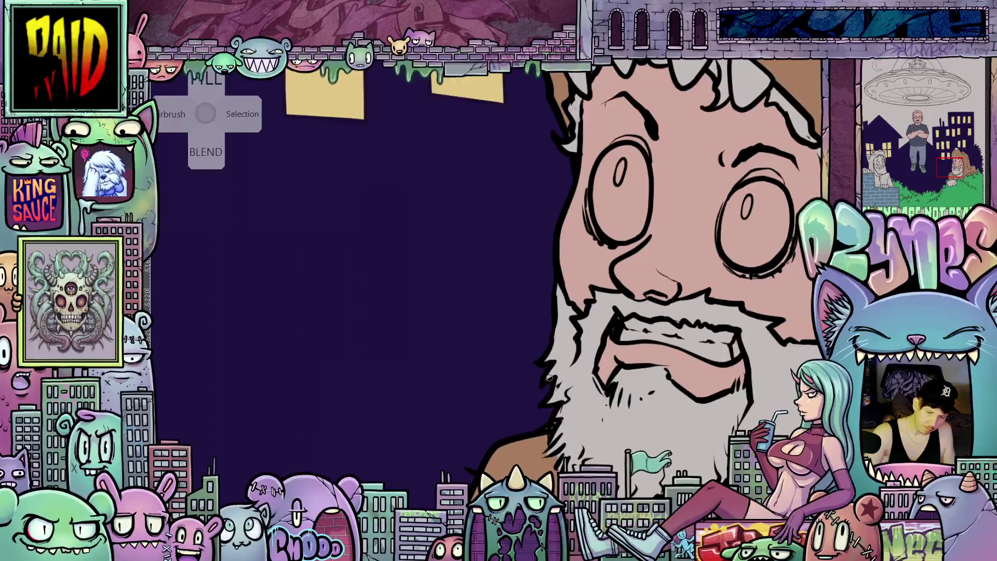
pyautogui.scroll(5, 637, 372)
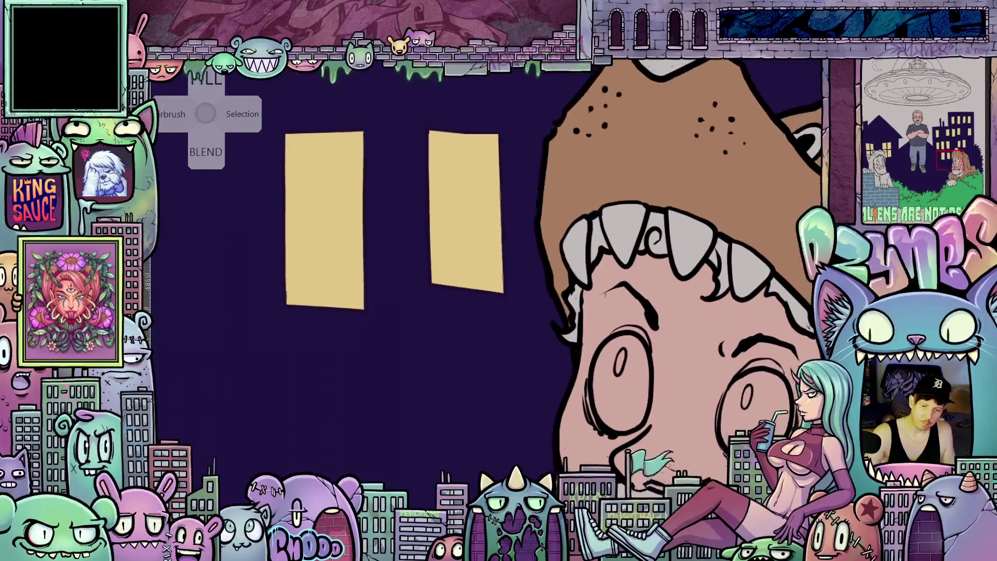
pyautogui.hscroll(6, 577, 364)
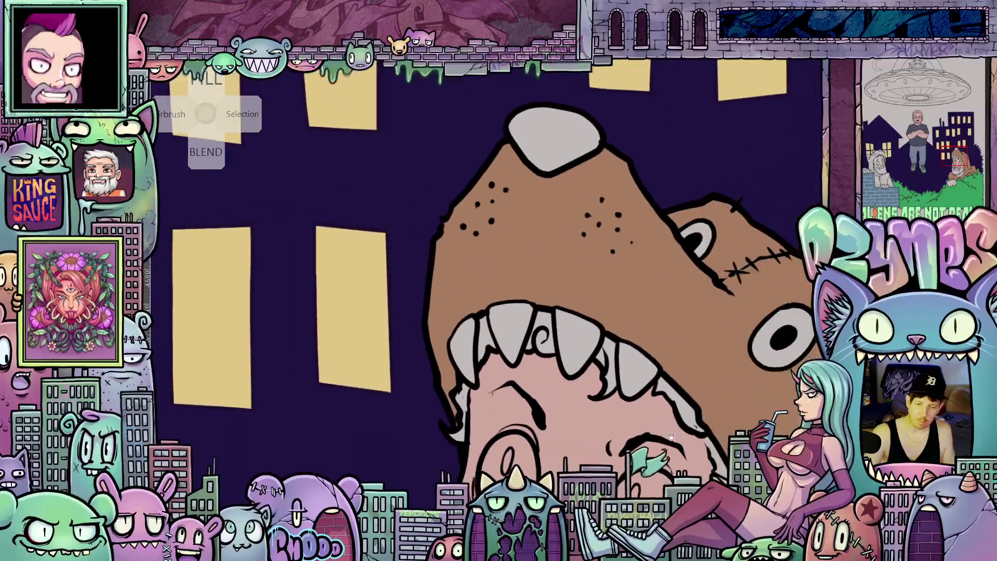
pyautogui.scroll(-4, 692, 396)
pyautogui.hscroll(5, 693, 397)
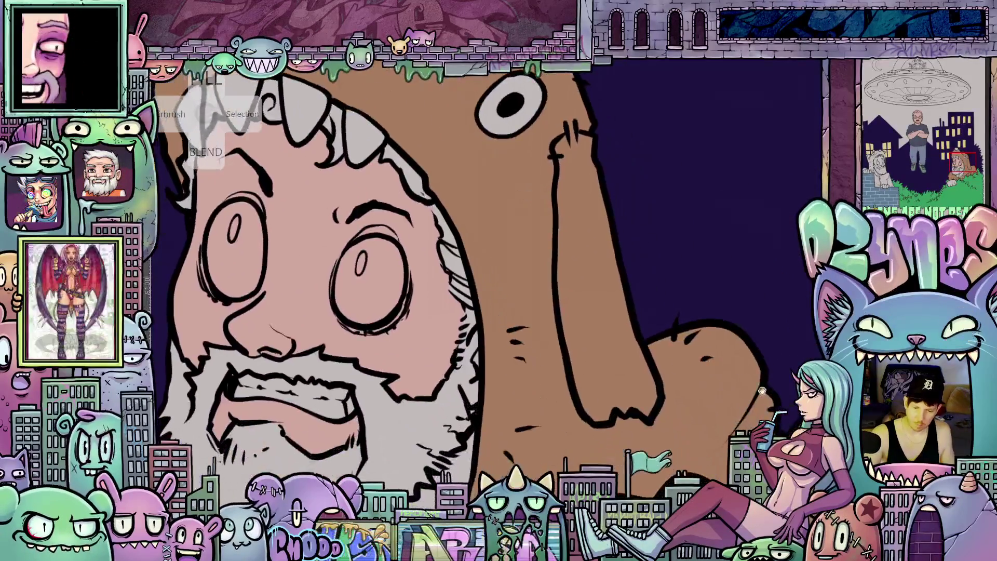
pyautogui.hscroll(2, 731, 396)
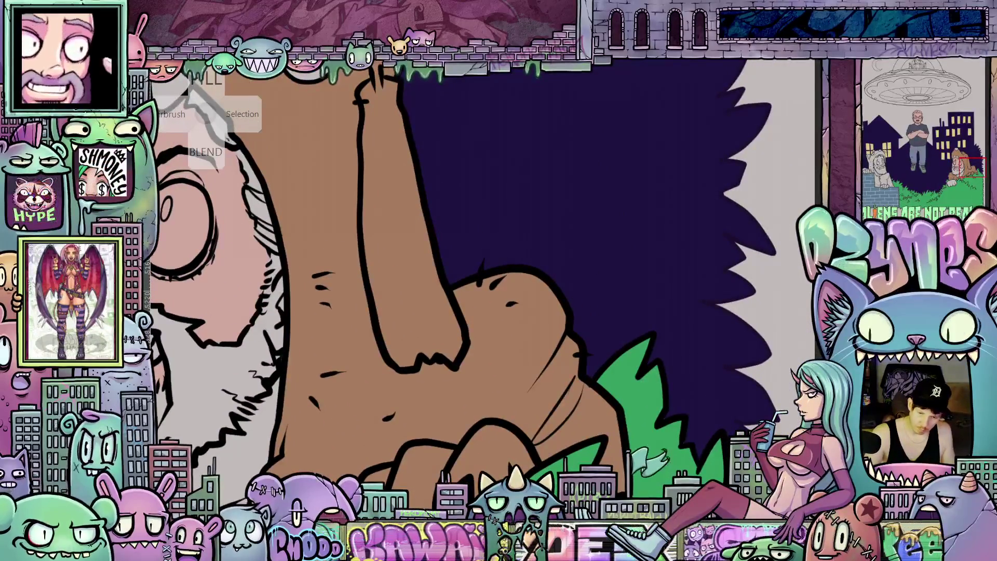
pyautogui.hscroll(-5, 705, 437)
pyautogui.scroll(2, 705, 437)
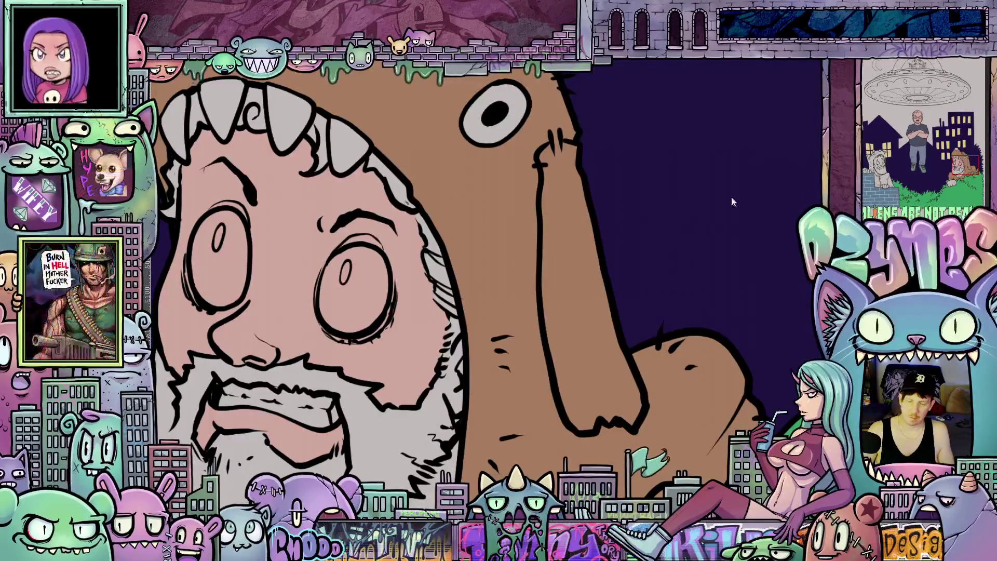
# Fill the dog hood's grey nose tip with dark red
pyautogui.scroll(-3, 663, 230)
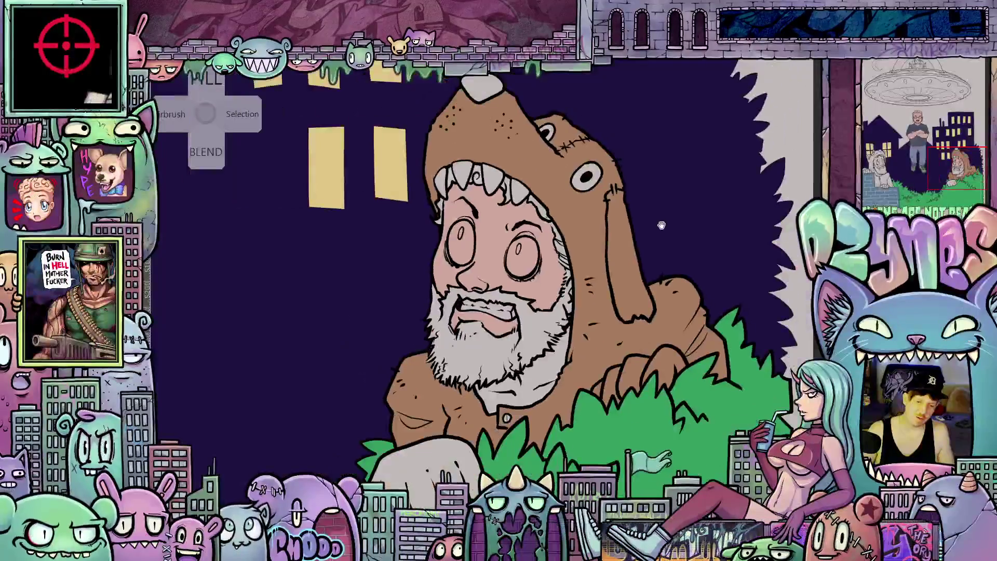
pyautogui.scroll(-2, 663, 230)
pyautogui.scroll(3, 603, 205)
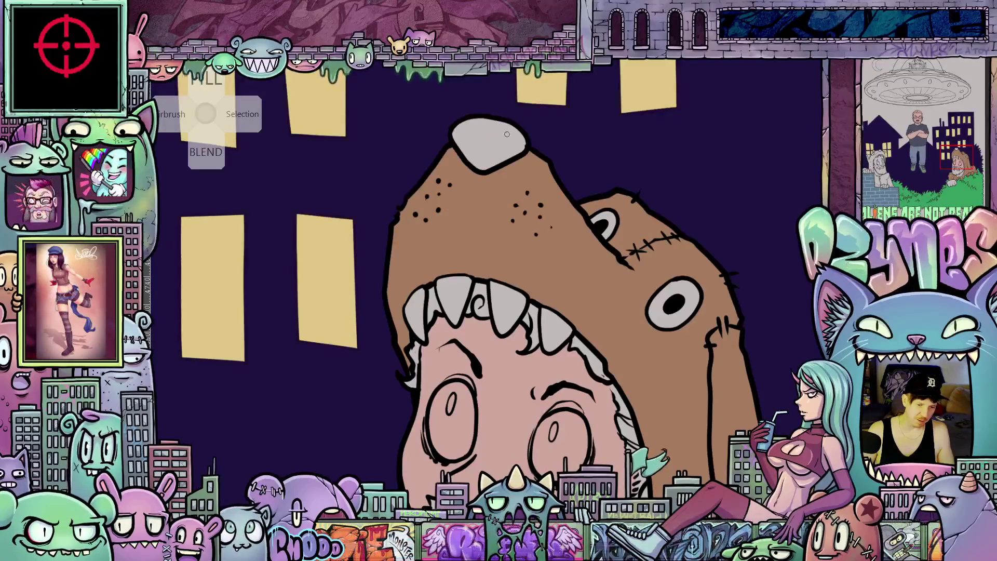
pyautogui.click(494, 150)
pyautogui.scroll(-5, 515, 221)
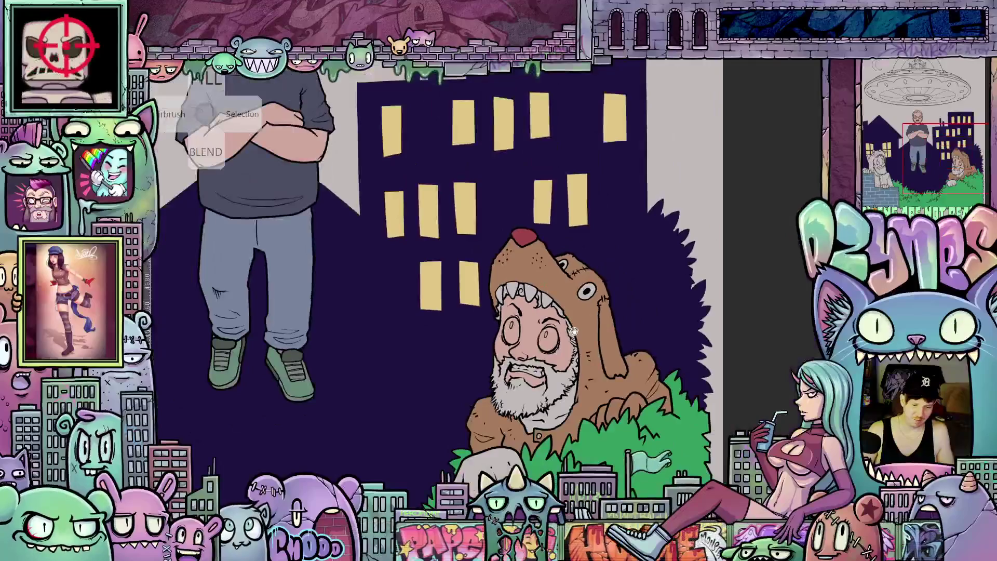
pyautogui.scroll(5, 507, 366)
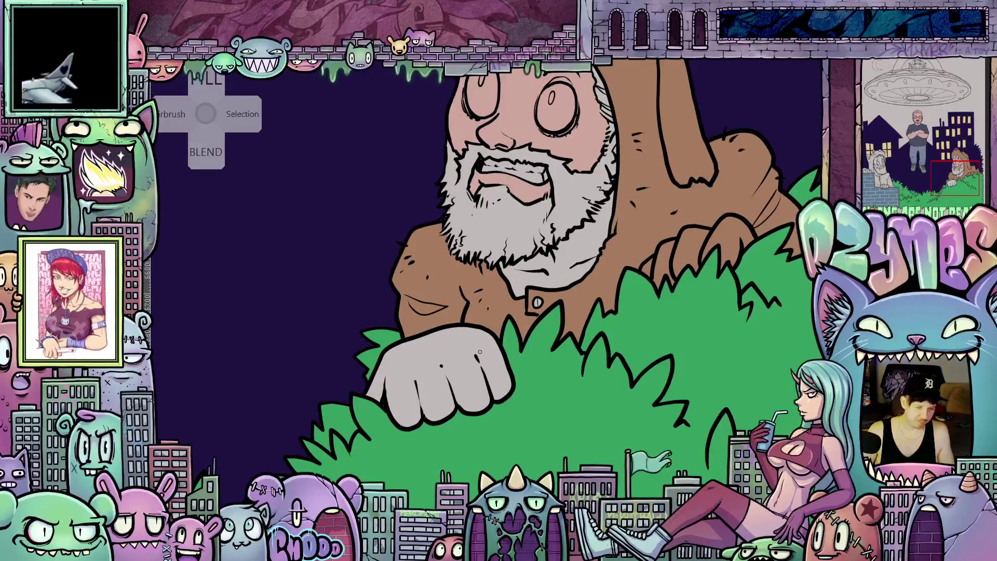
pyautogui.scroll(-5, 434, 359)
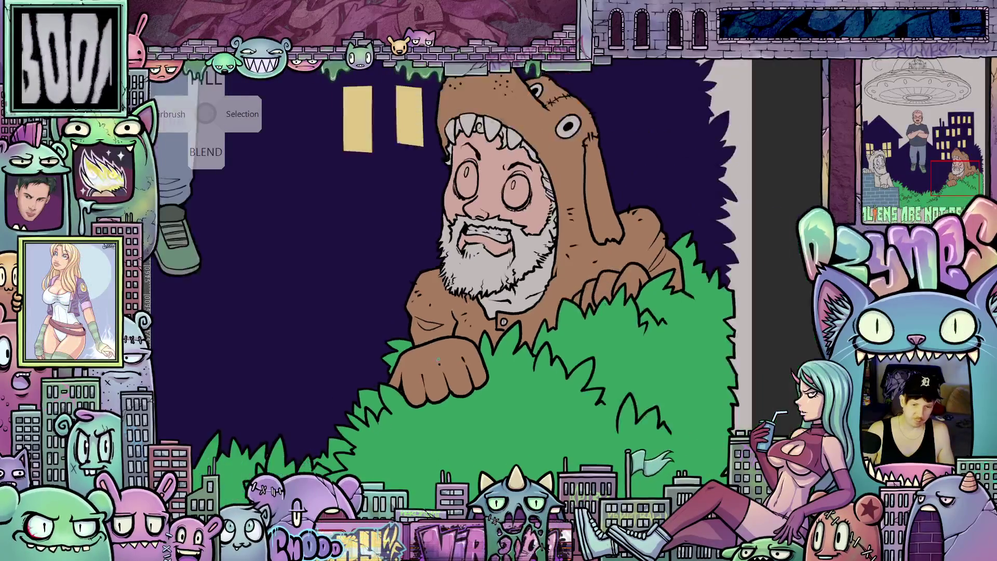
pyautogui.scroll(-5, 436, 352)
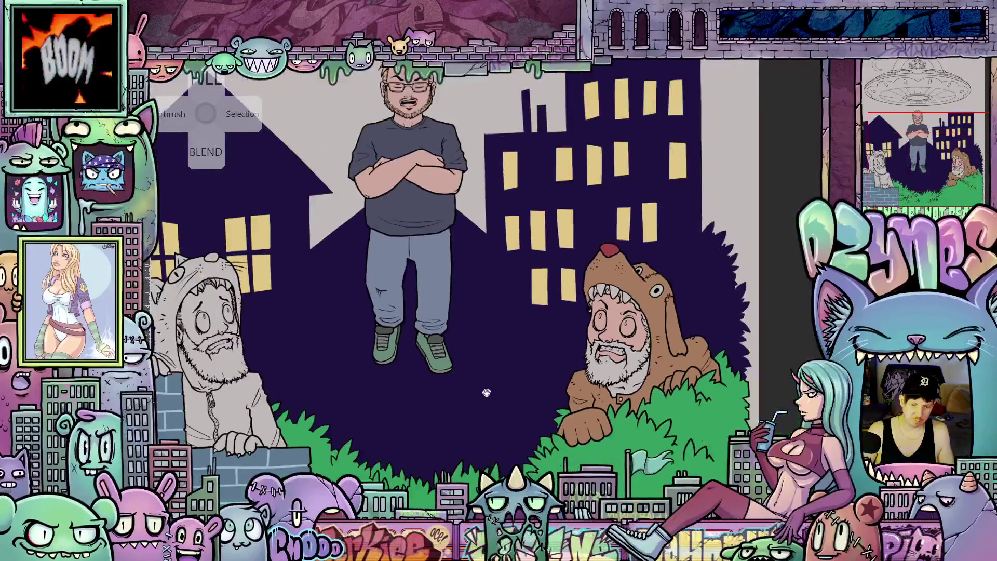
pyautogui.moveTo(486, 392)
pyautogui.mouseDown()
pyautogui.moveTo(537, 412)
pyautogui.moveTo(405, 418)
pyautogui.mouseUp()
pyautogui.scroll(5, 584, 350)
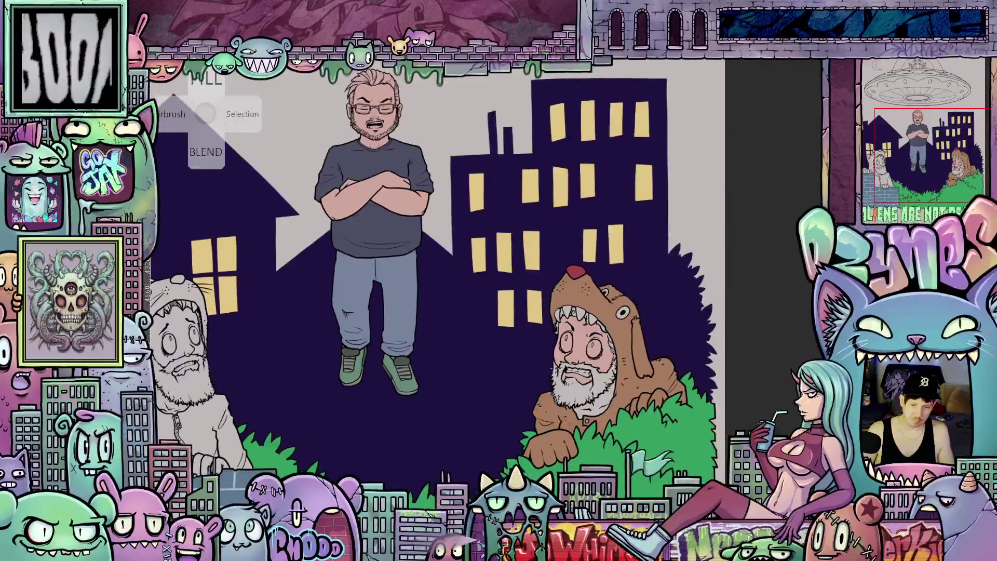
pyautogui.scroll(4, 583, 350)
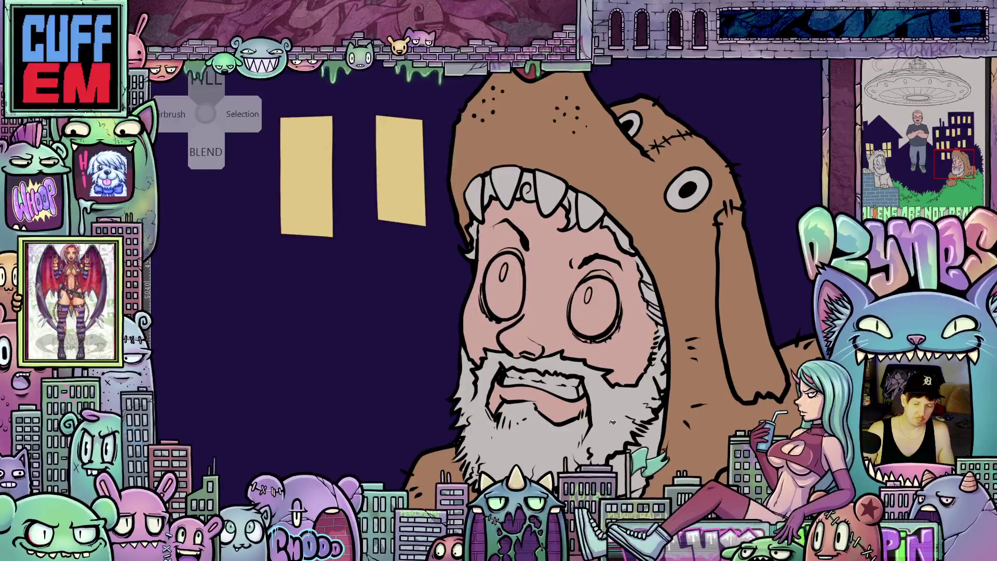
# Undo a first beard fill, then fill the neck under the beard with skin pink
pyautogui.click(613, 422)
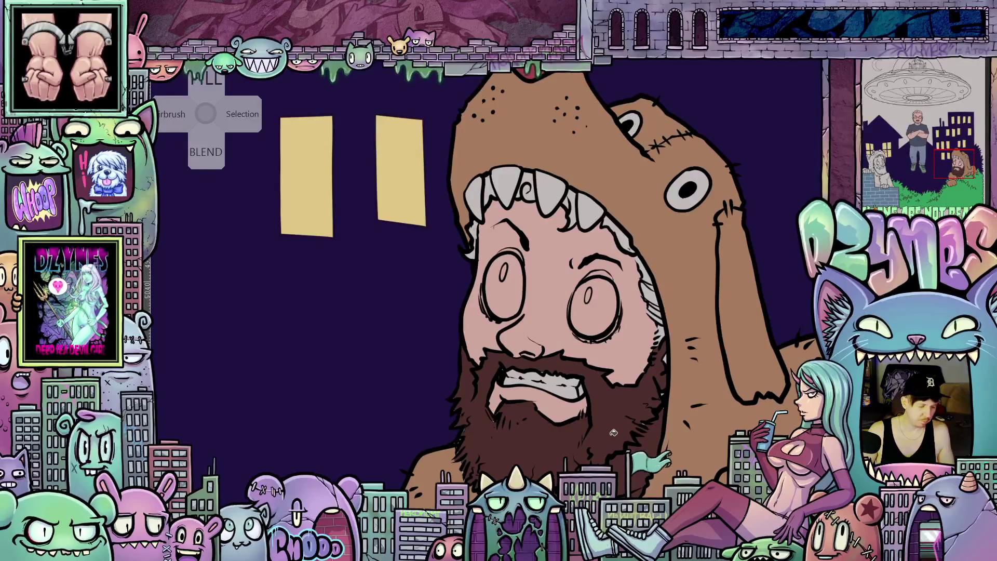
pyautogui.hotkey('ctrl', 'z')
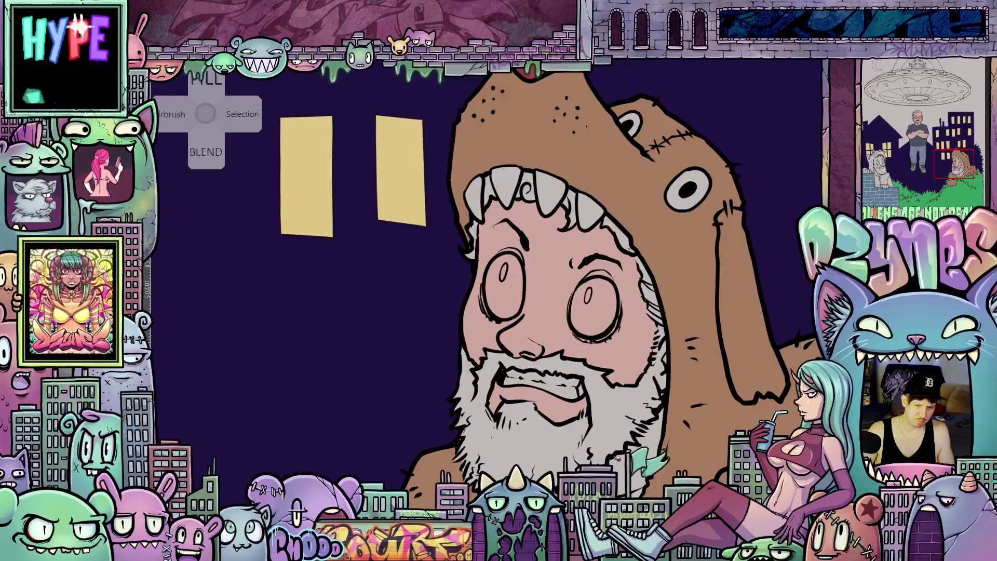
pyautogui.scroll(2, 620, 458)
pyautogui.moveTo(617, 461); pyautogui.dragTo(637, 383)
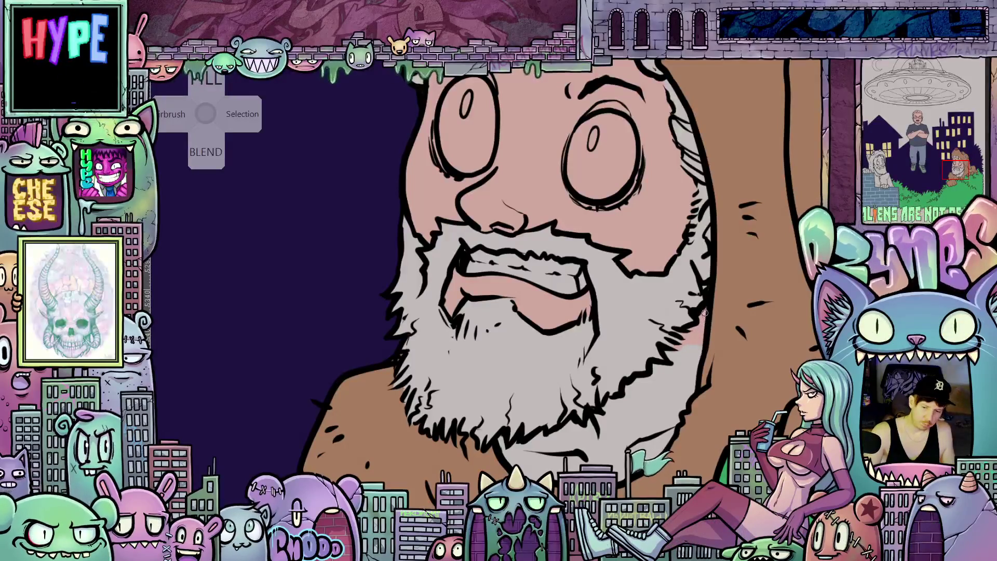
pyautogui.click(691, 373)
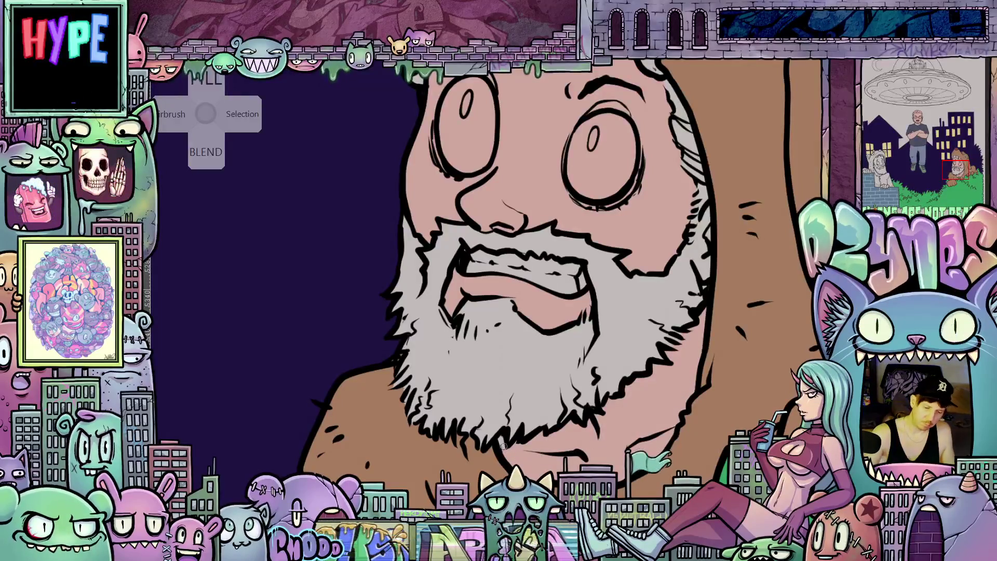
# Darken the beard edge with a brush stroke and bucket-fill the beard dark brown
pyautogui.moveTo(517, 461); pyautogui.dragTo(708, 461)
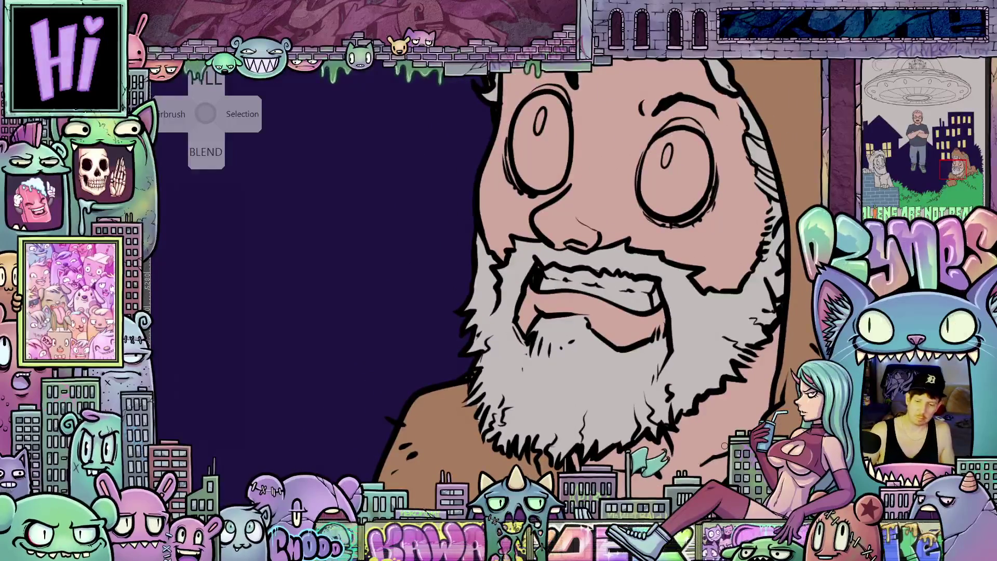
pyautogui.scroll(4, 724, 446)
pyautogui.scroll(-2, 761, 329)
pyautogui.moveTo(762, 328); pyautogui.dragTo(557, 447)
pyautogui.moveTo(600, 353); pyautogui.dragTo(605, 329)
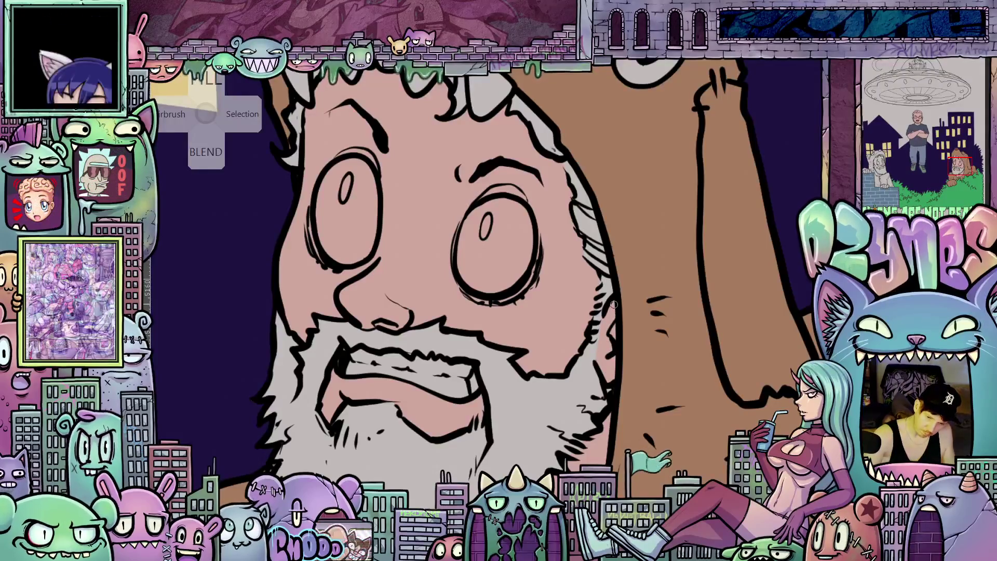
pyautogui.moveTo(612, 335)
pyautogui.mouseDown()
pyautogui.moveTo(668, 363)
pyautogui.moveTo(748, 348)
pyautogui.moveTo(735, 373)
pyautogui.mouseUp()
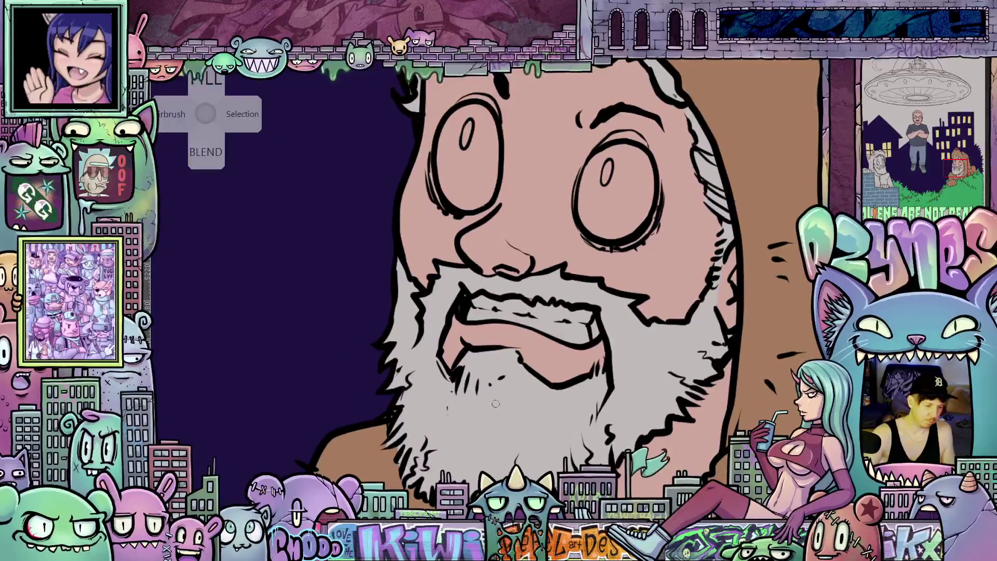
pyautogui.click(666, 394)
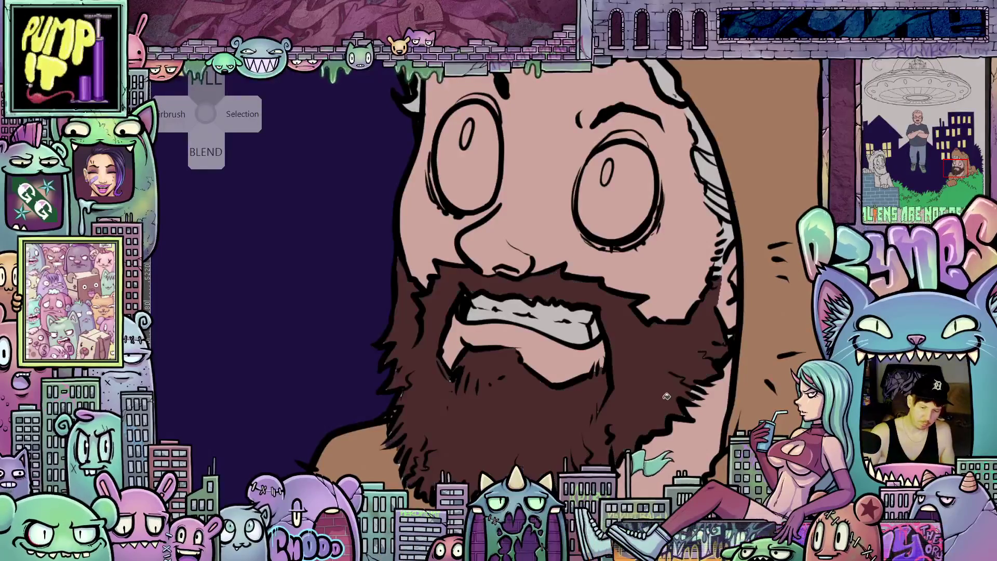
# Paint dark brown hair along the right side of the man's face
pyautogui.moveTo(727, 219); pyautogui.dragTo(694, 335)
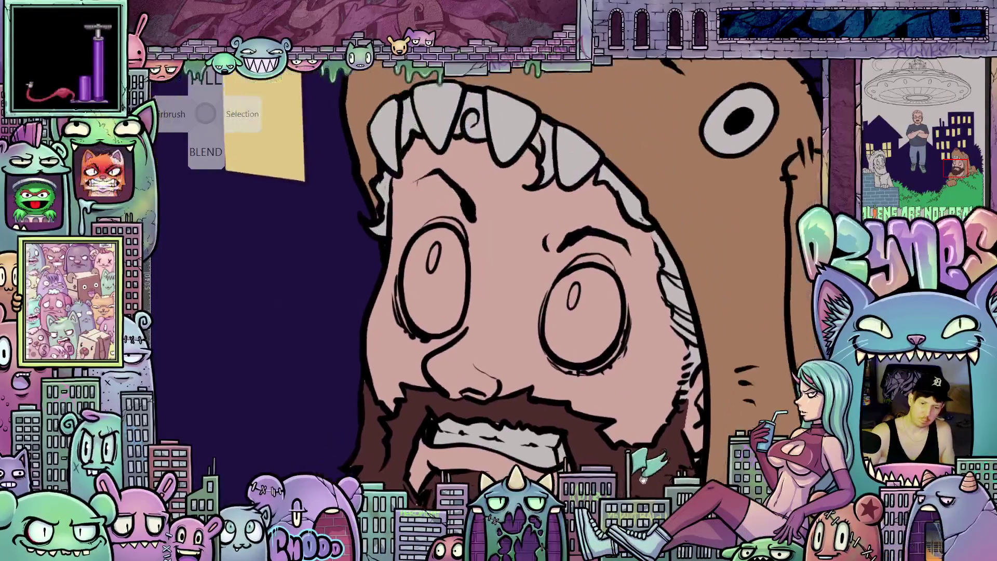
pyautogui.moveTo(669, 257)
pyautogui.mouseDown()
pyautogui.moveTo(698, 351)
pyautogui.moveTo(687, 393)
pyautogui.mouseUp()
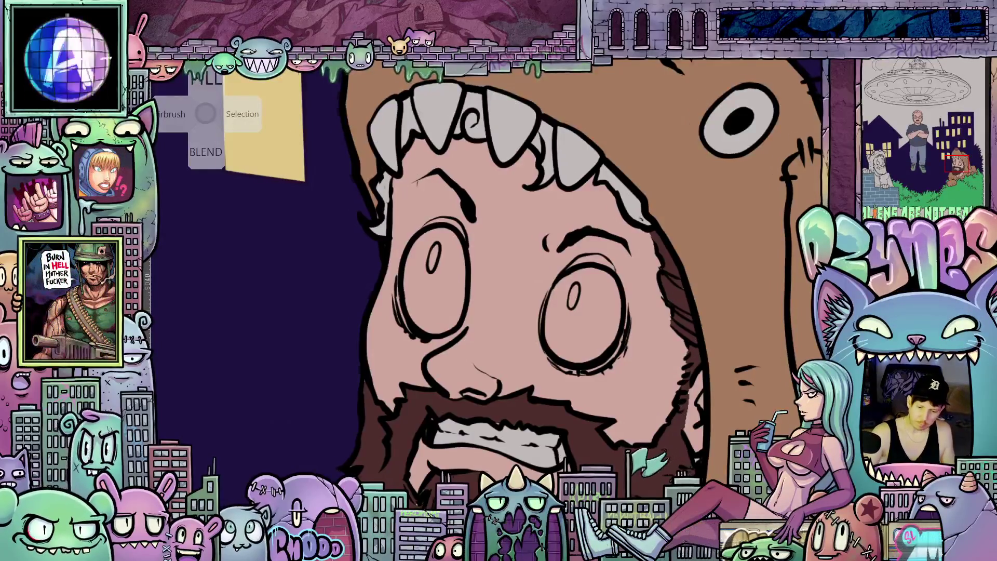
pyautogui.moveTo(682, 424); pyautogui.dragTo(620, 422)
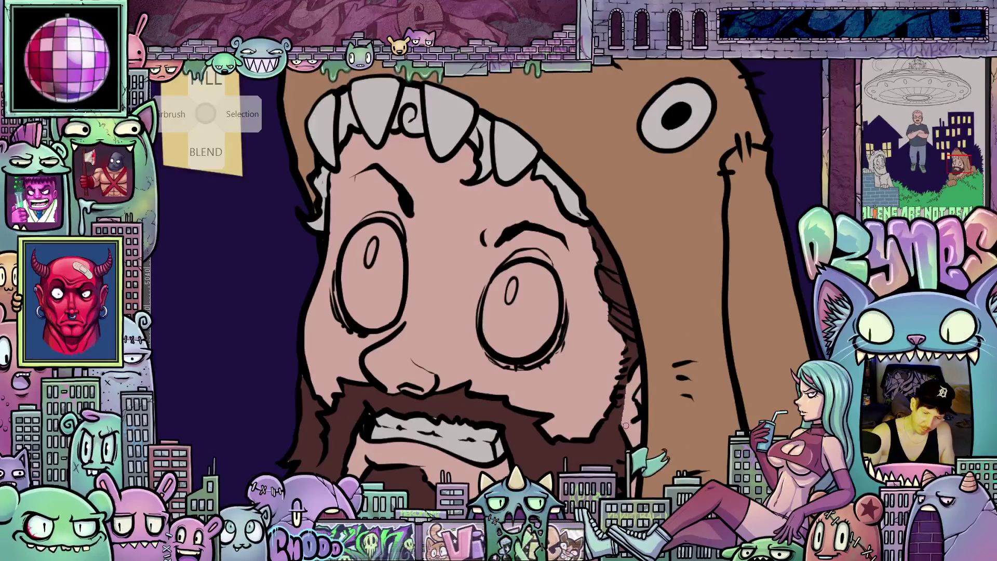
pyautogui.scroll(-3, 631, 414)
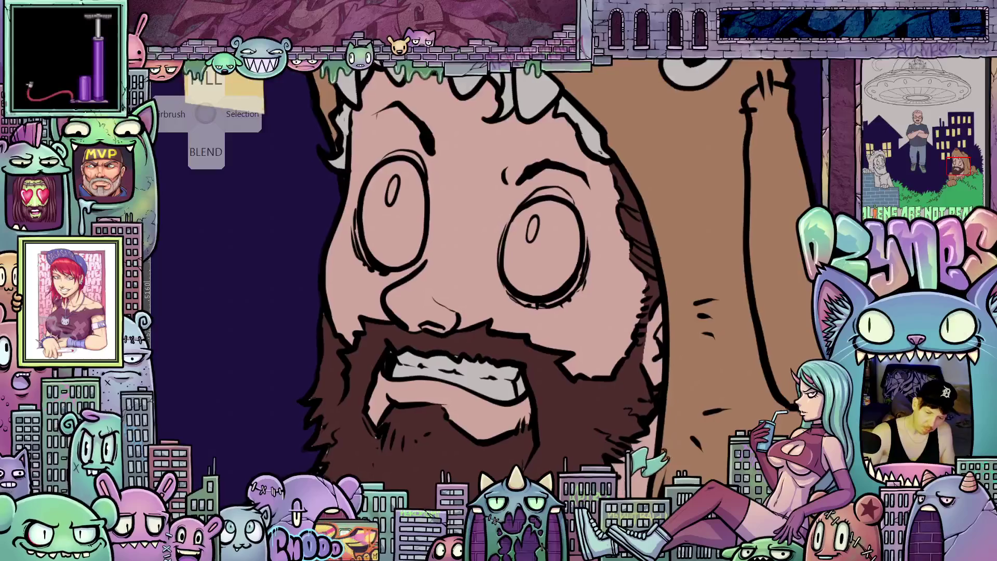
pyautogui.moveTo(554, 467); pyautogui.dragTo(658, 400)
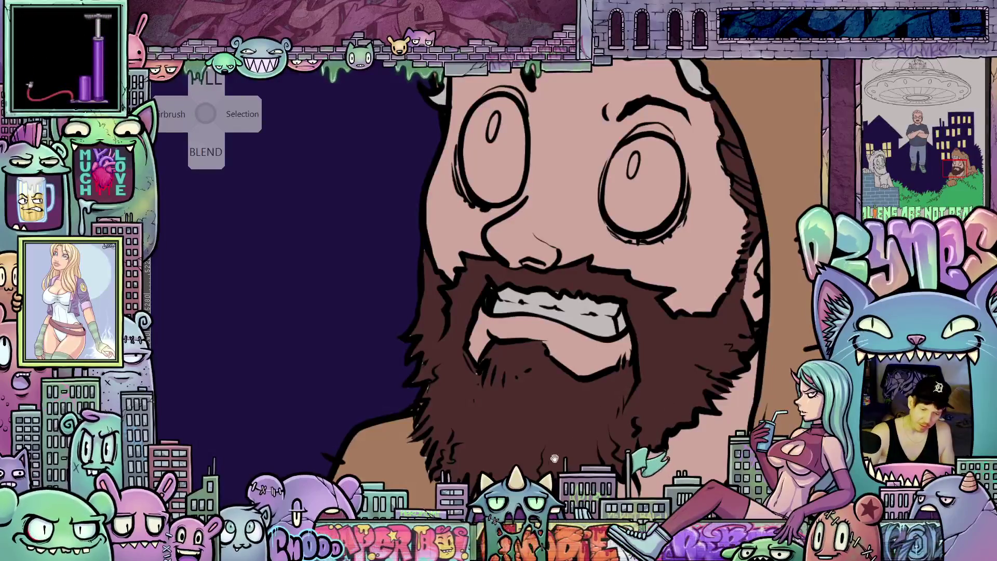
pyautogui.moveTo(552, 457); pyautogui.dragTo(629, 500)
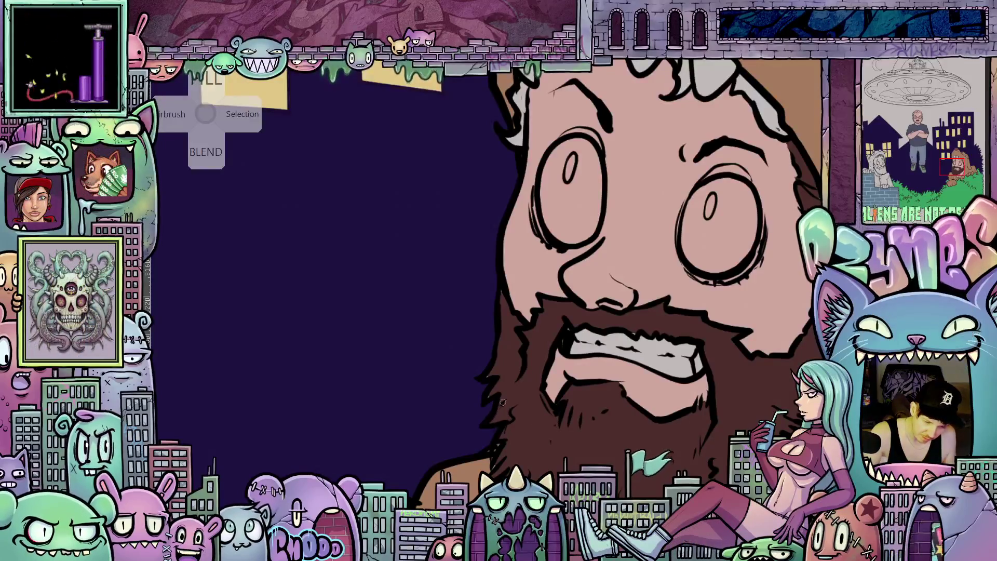
pyautogui.scroll(3, 496, 368)
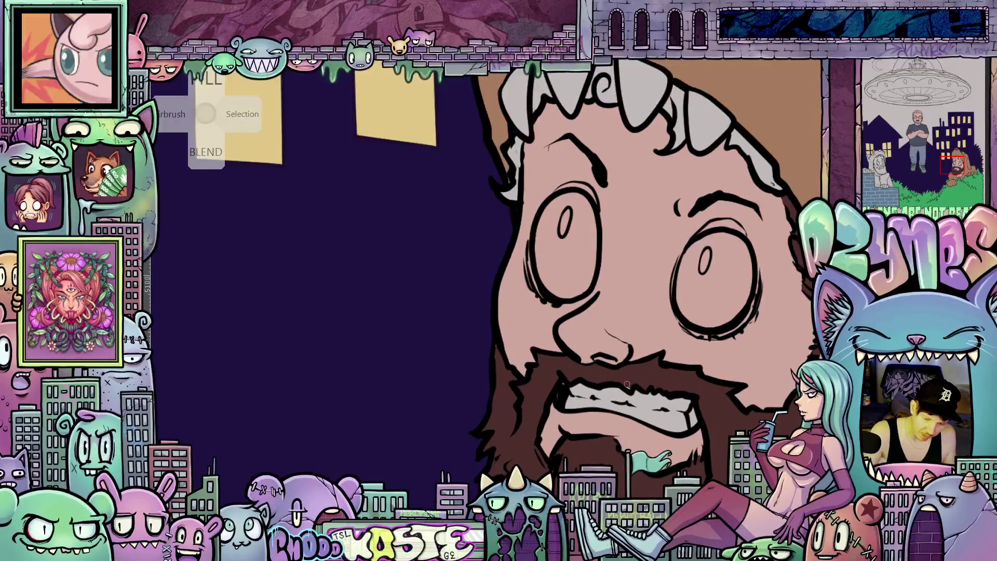
# Continue the dark brown hair around the face edges, undoing a stray grey stroke
pyautogui.moveTo(712, 495)
pyautogui.mouseDown()
pyautogui.moveTo(740, 456)
pyautogui.moveTo(754, 375)
pyautogui.moveTo(736, 399)
pyautogui.mouseUp()
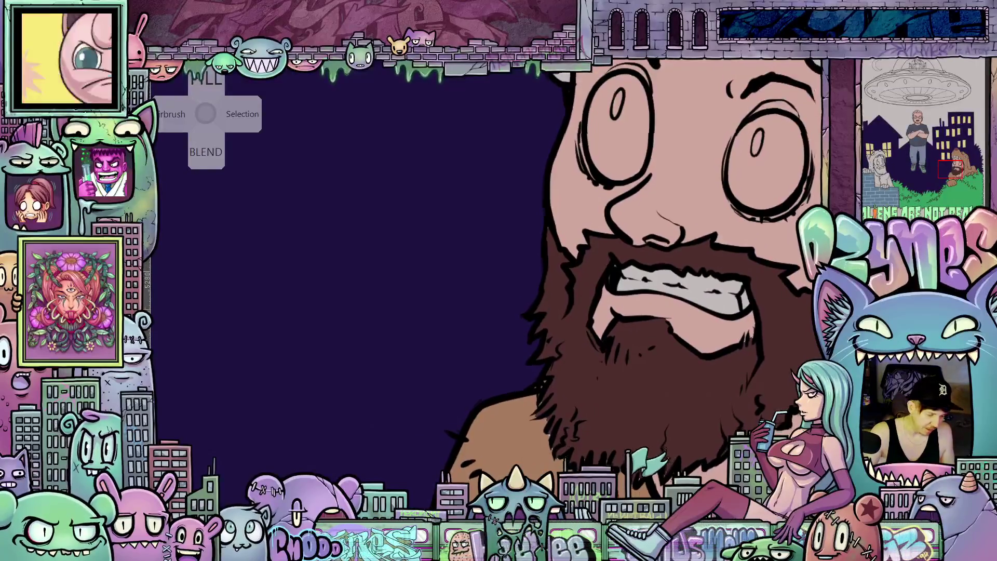
pyautogui.moveTo(556, 440); pyautogui.dragTo(615, 422)
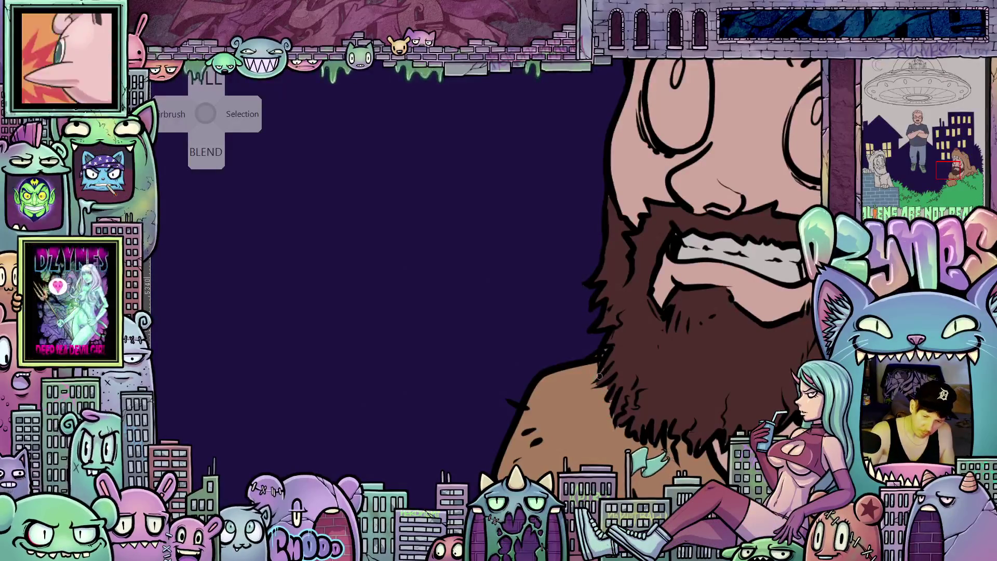
pyautogui.moveTo(605, 367)
pyautogui.mouseDown()
pyautogui.moveTo(650, 394)
pyautogui.moveTo(627, 406)
pyautogui.mouseUp()
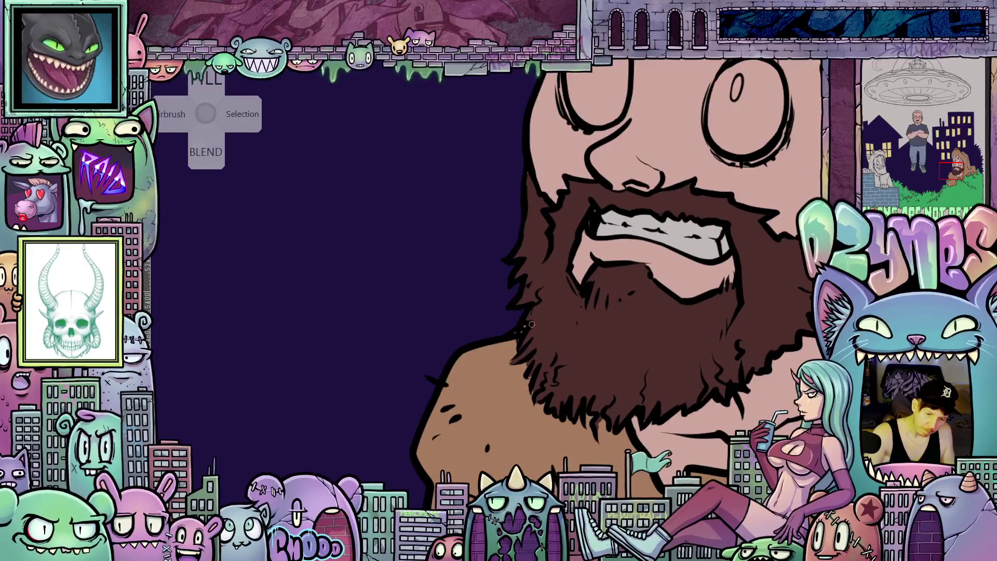
pyautogui.moveTo(564, 314); pyautogui.dragTo(692, 456)
pyautogui.scroll(5, 692, 455)
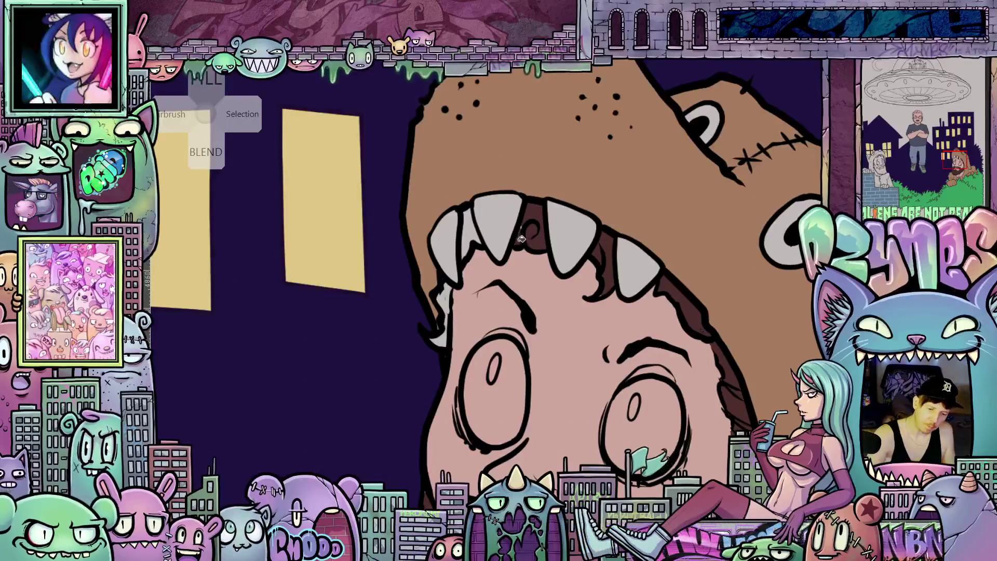
pyautogui.hotkey('ctrl', 'z')
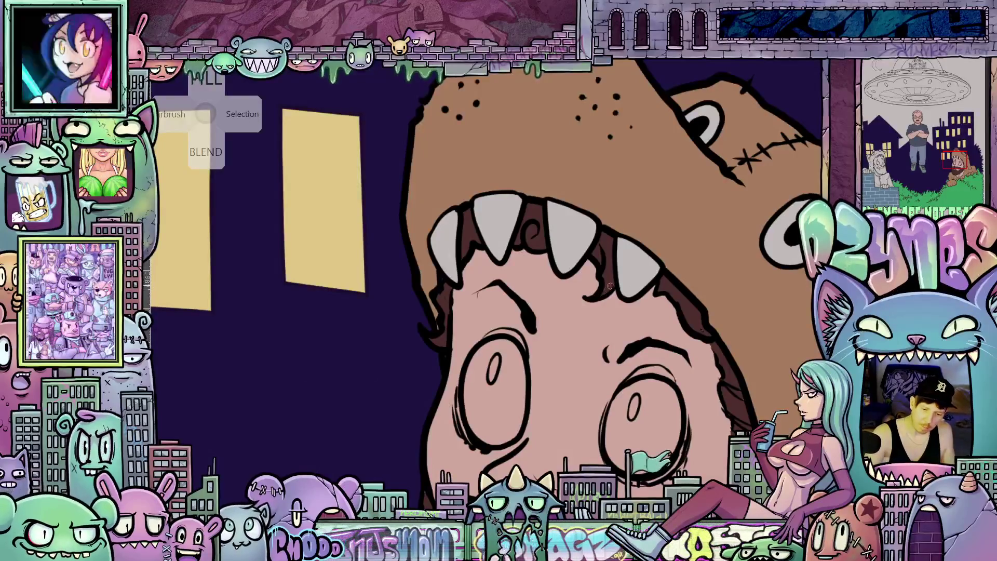
pyautogui.moveTo(718, 323); pyautogui.dragTo(676, 311)
pyautogui.moveTo(708, 410); pyautogui.dragTo(654, 398)
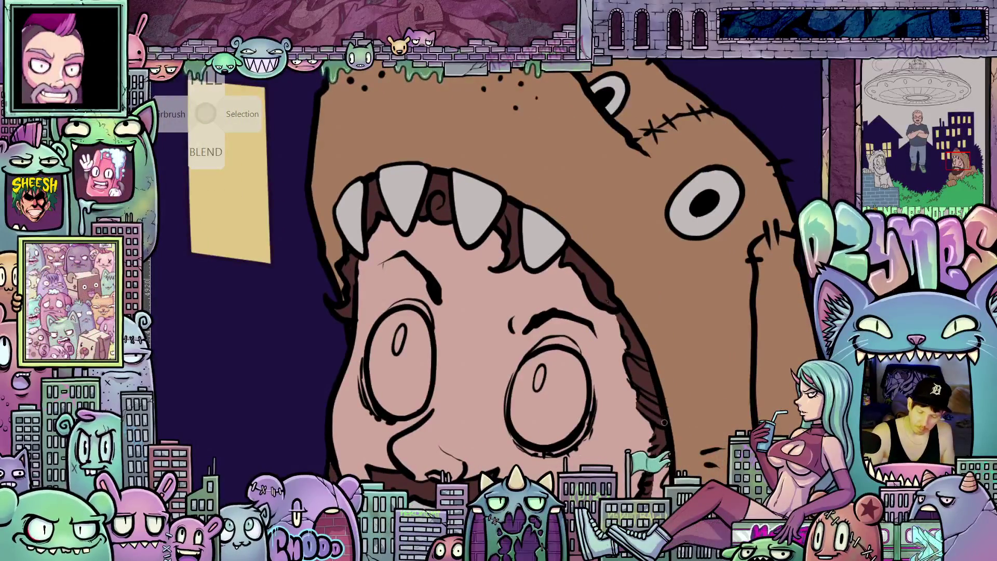
pyautogui.moveTo(665, 422); pyautogui.dragTo(668, 395)
pyautogui.moveTo(574, 421); pyautogui.dragTo(679, 484)
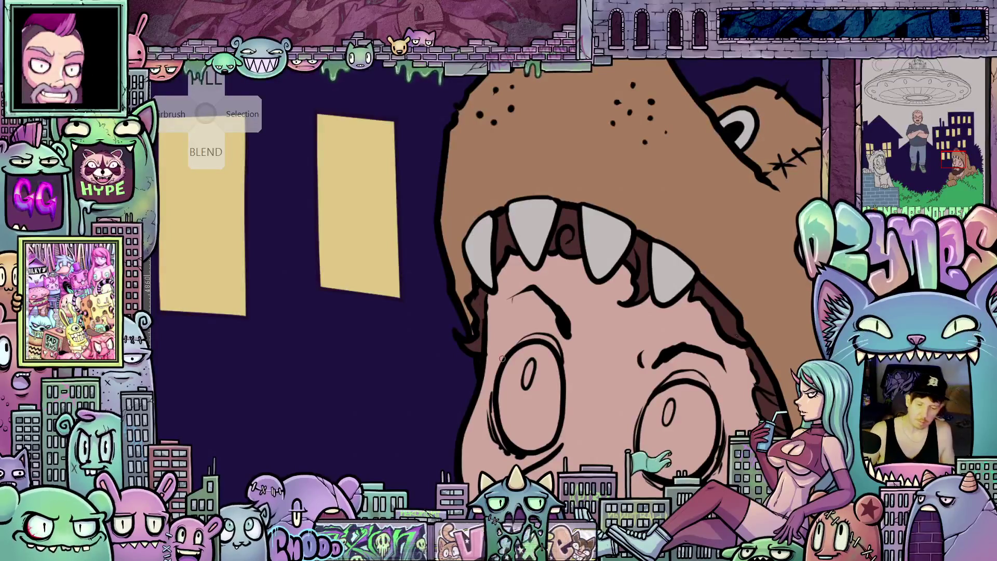
pyautogui.scroll(-5, 590, 364)
pyautogui.moveTo(622, 387); pyautogui.dragTo(551, 297)
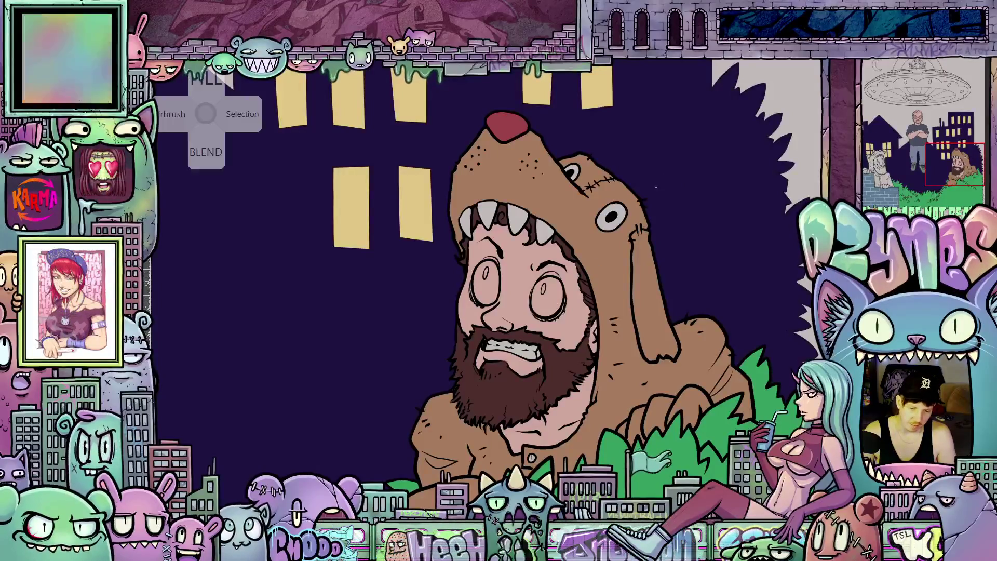
# Zoom and pan to bring the hooded figure's mouth into close view
pyautogui.scroll(-3, 660, 181)
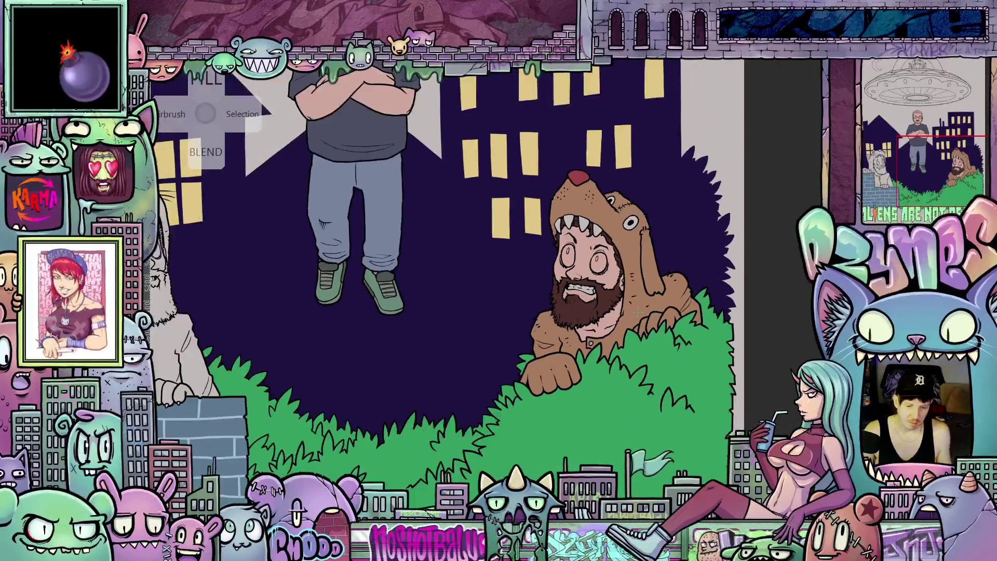
pyautogui.scroll(5, 561, 338)
pyautogui.scroll(3, 593, 348)
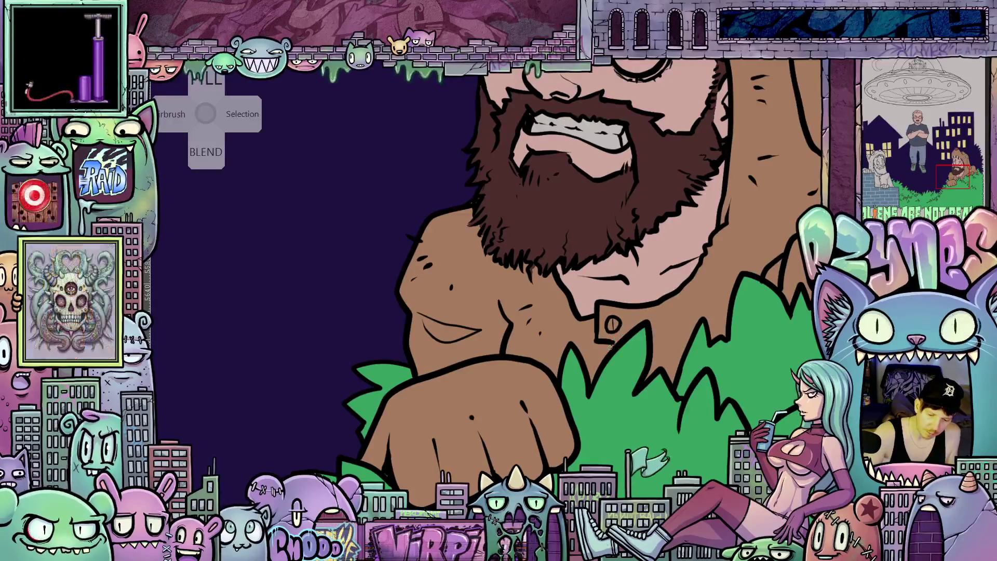
pyautogui.scroll(-3, 638, 328)
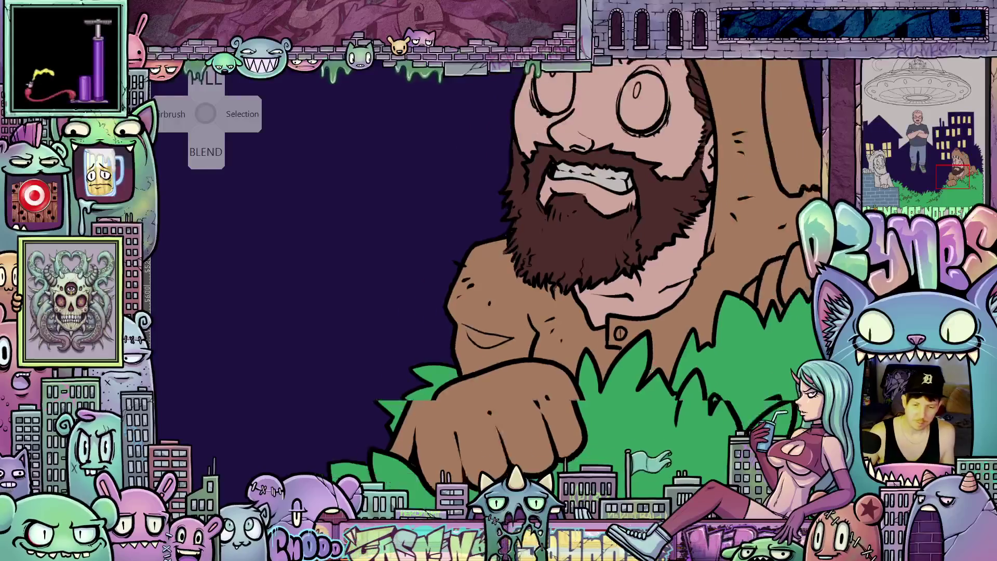
pyautogui.scroll(5, 653, 270)
pyautogui.scroll(5, 653, 270)
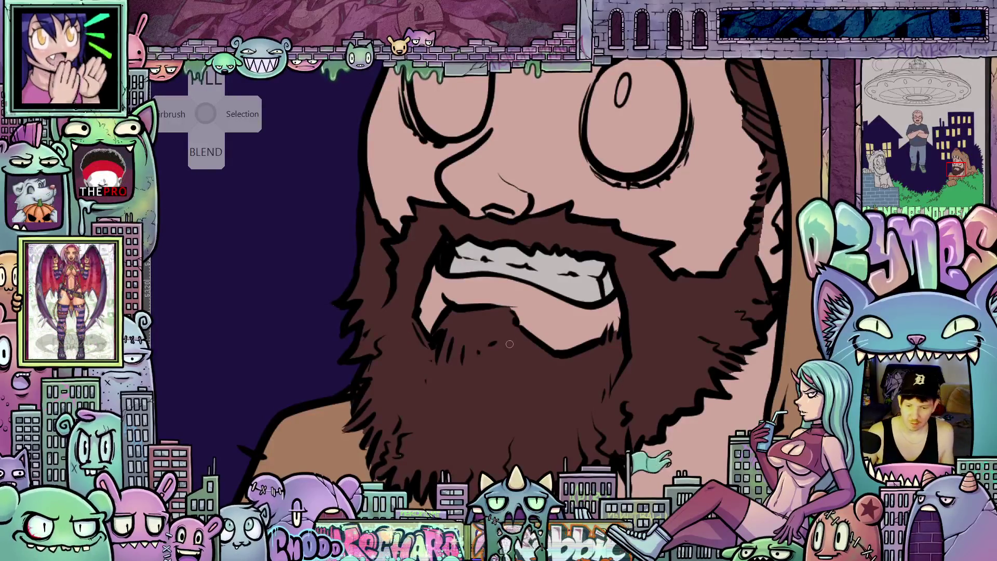
pyautogui.scroll(-5, 509, 344)
pyautogui.moveTo(433, 353)
pyautogui.mouseDown()
pyautogui.moveTo(523, 356)
pyautogui.moveTo(502, 421)
pyautogui.mouseUp()
pyautogui.scroll(5, 599, 303)
pyautogui.scroll(2, 571, 292)
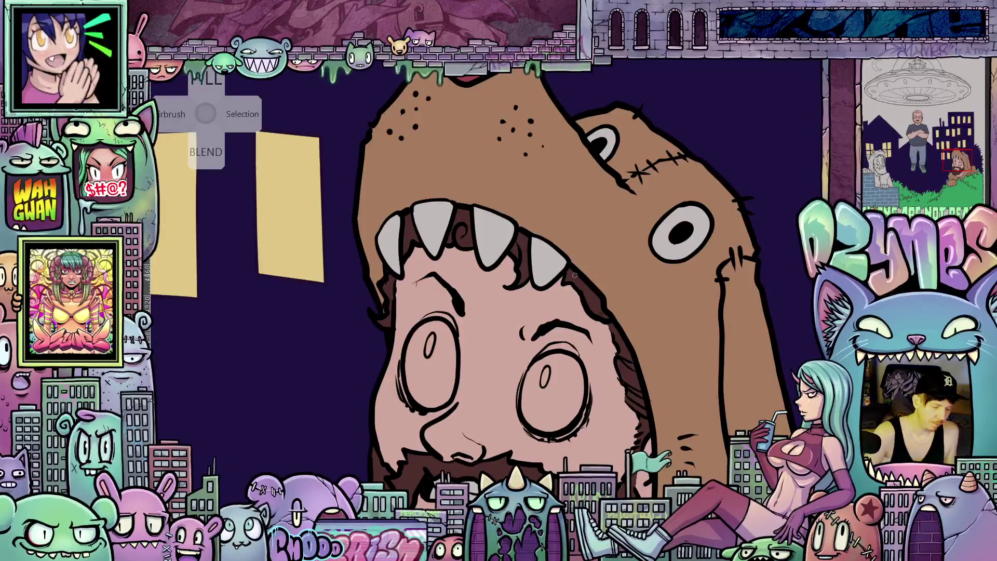
# Fill the four grey teeth cream white, working from right to left
pyautogui.click(549, 262)
pyautogui.click(488, 229)
pyautogui.click(430, 231)
pyautogui.click(398, 244)
pyautogui.scroll(-3, 515, 406)
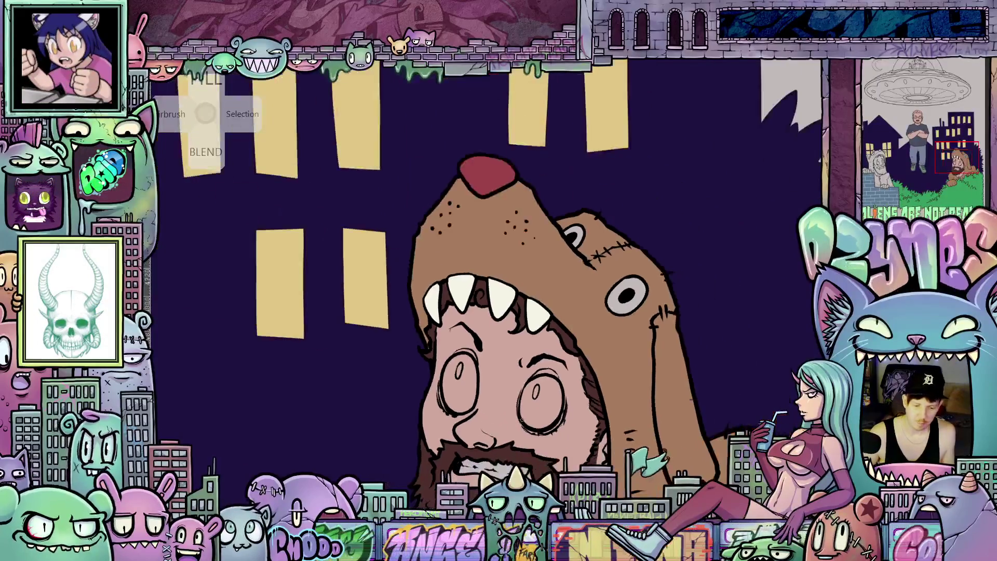
pyautogui.scroll(4, 531, 368)
pyautogui.scroll(3, 531, 368)
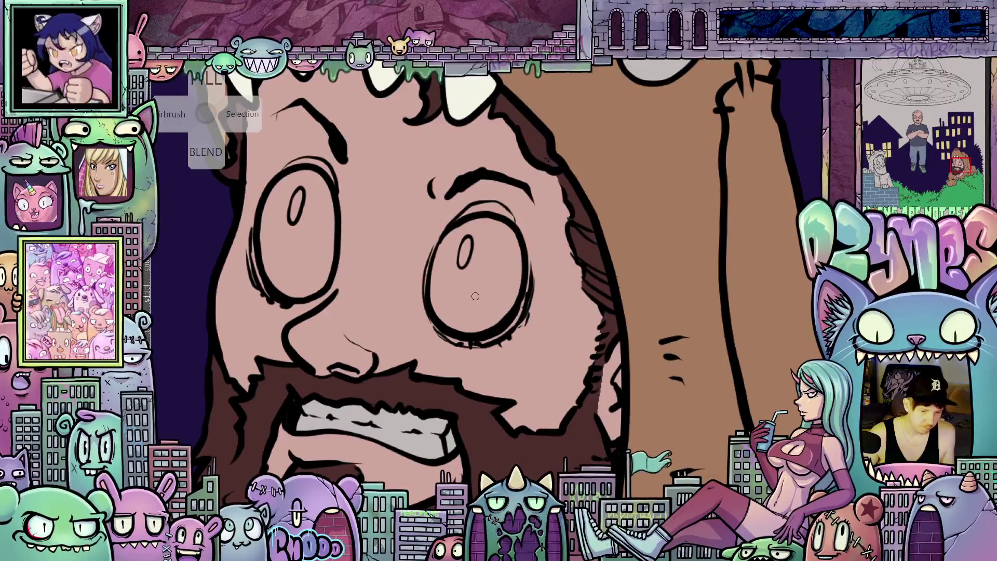
# Bucket-fill the insides of the right and left eyes and the teeth with white
pyautogui.press('g')
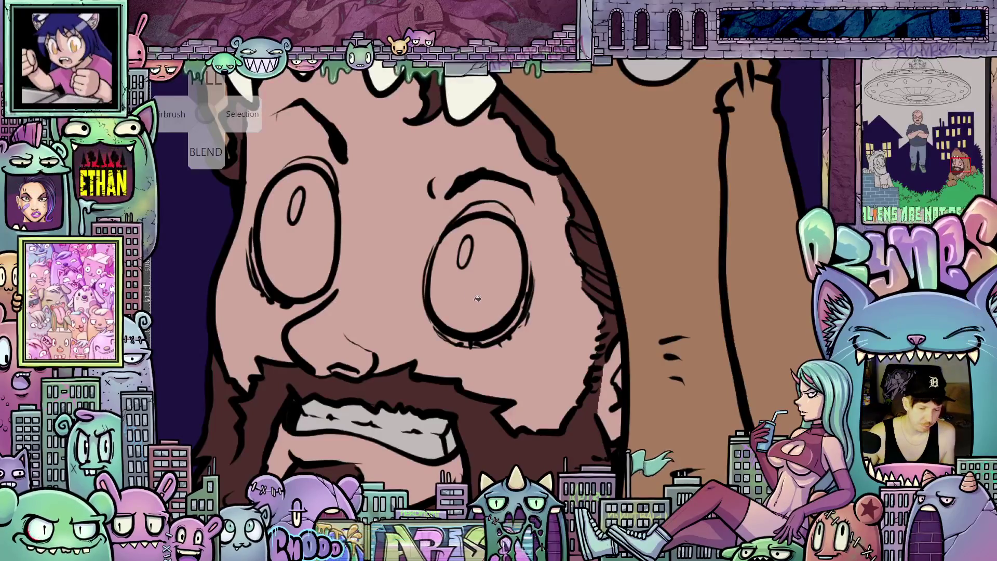
pyautogui.click(479, 302)
pyautogui.click(307, 253)
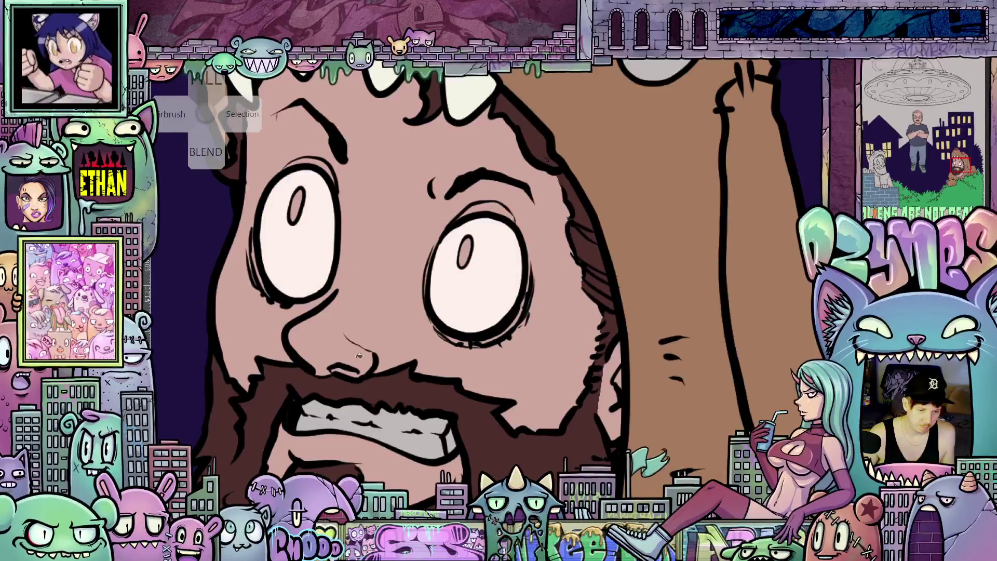
pyautogui.click(404, 423)
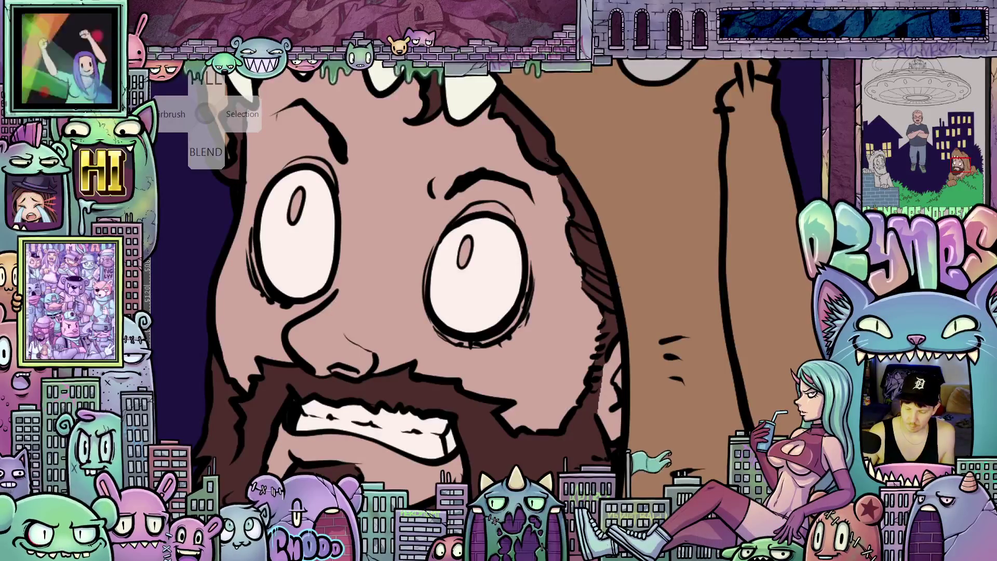
pyautogui.press('F2')
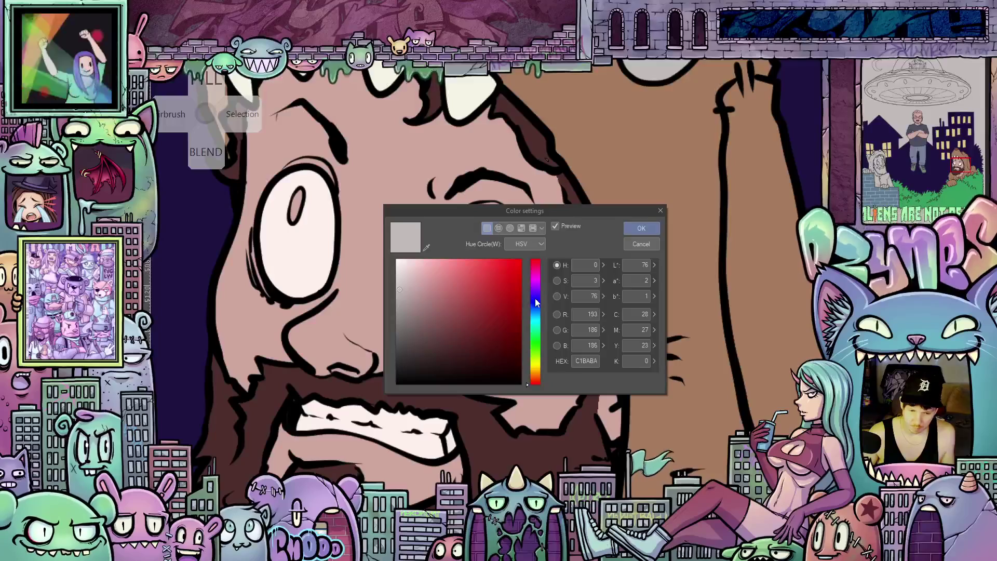
# Set the colour to saturated bright blue 3BA1F2 and apply it to the figure
pyautogui.click(535, 312)
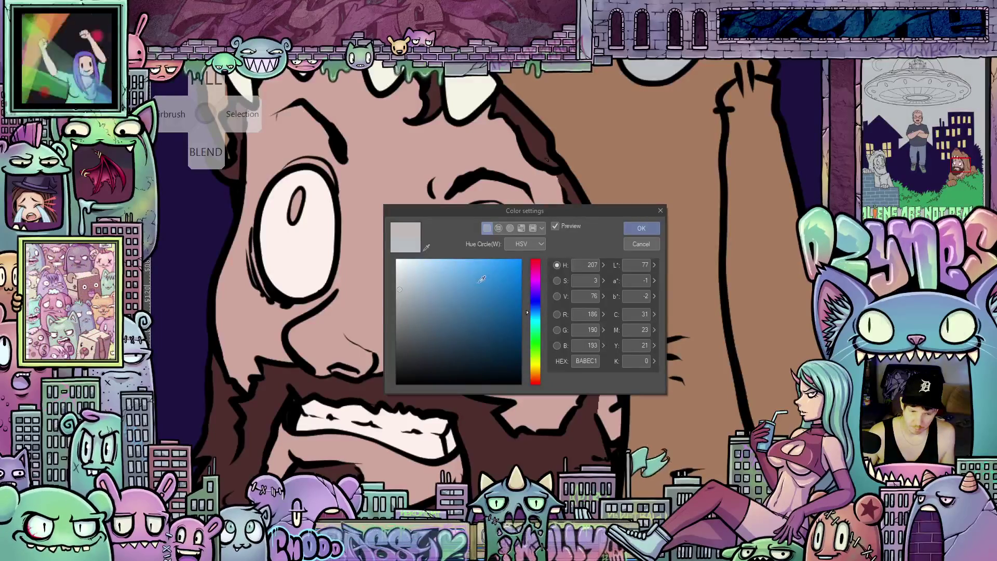
pyautogui.click(491, 266)
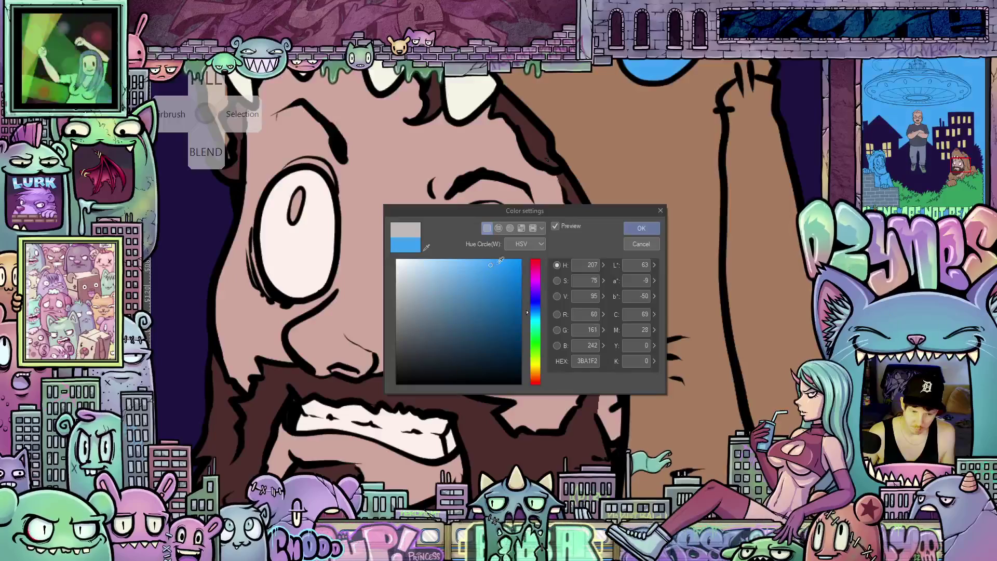
pyautogui.click(642, 230)
pyautogui.scroll(3, 564, 281)
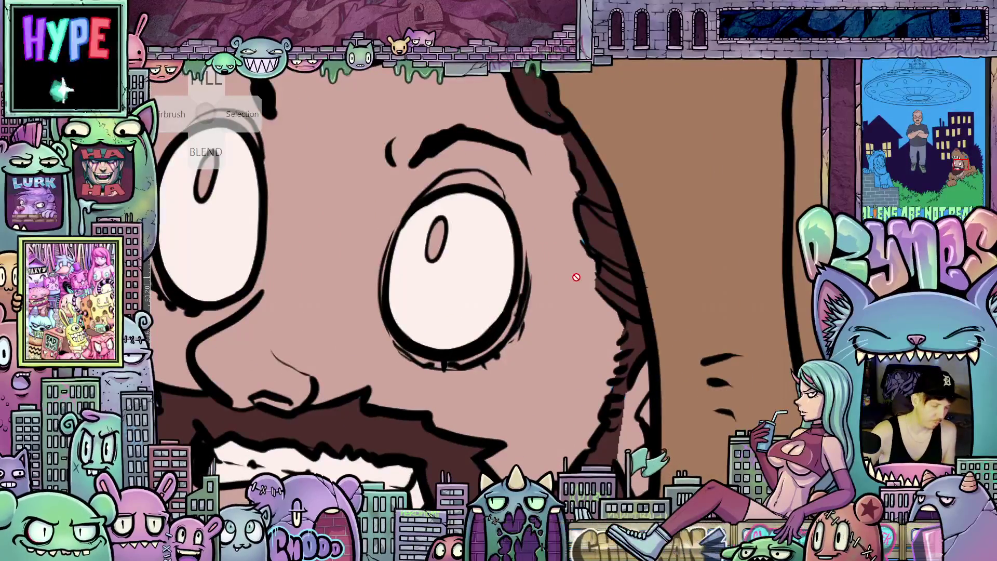
pyautogui.click(574, 334)
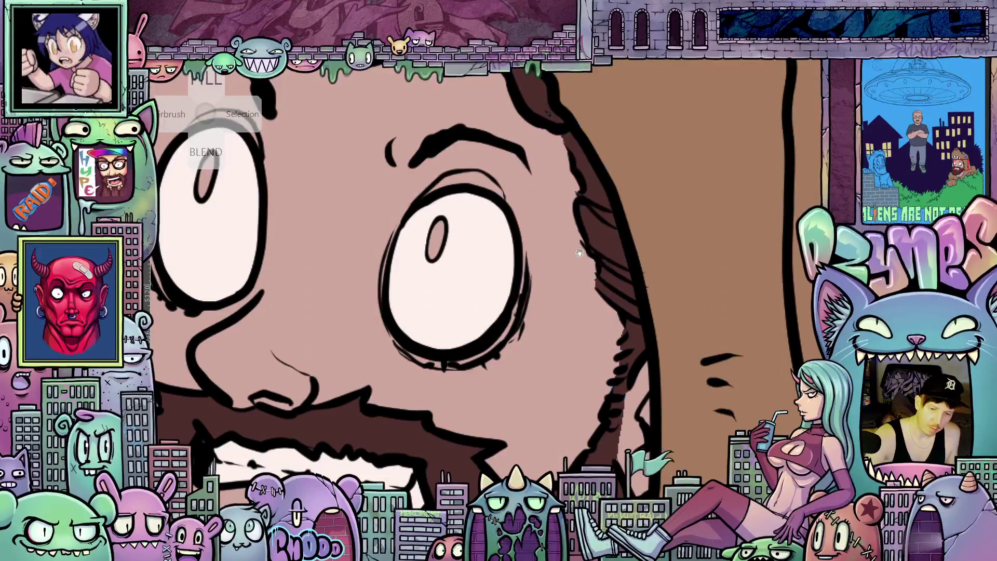
pyautogui.scroll(4, 605, 239)
pyautogui.moveTo(571, 255); pyautogui.dragTo(601, 297)
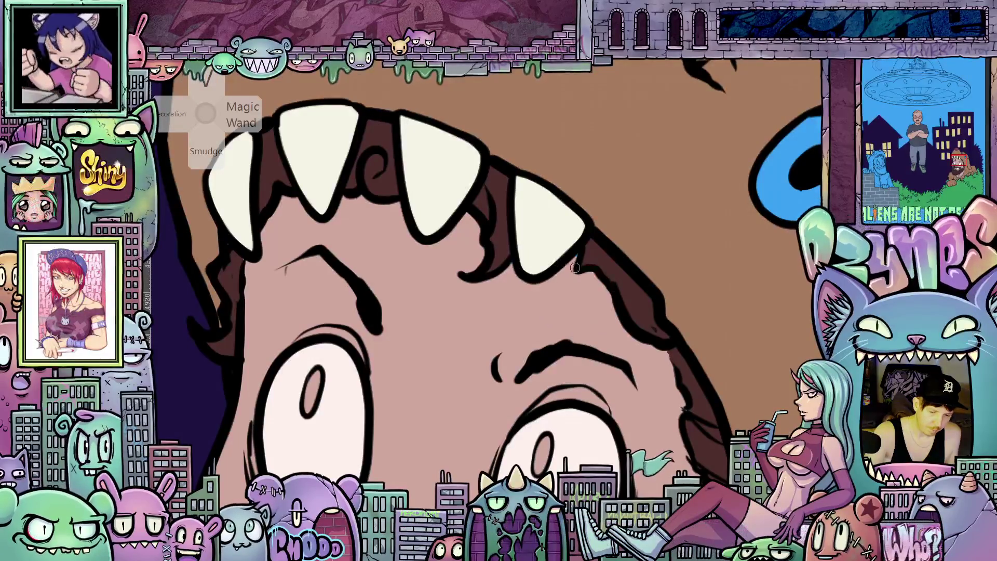
pyautogui.moveTo(526, 339); pyautogui.dragTo(571, 306)
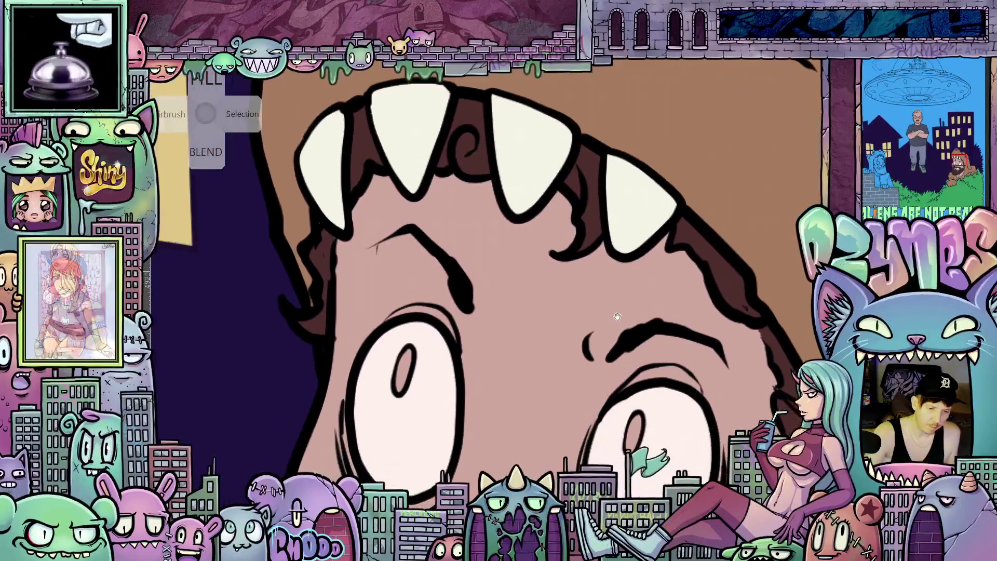
pyautogui.moveTo(519, 358)
pyautogui.mouseDown()
pyautogui.moveTo(603, 347)
pyautogui.moveTo(608, 327)
pyautogui.mouseUp()
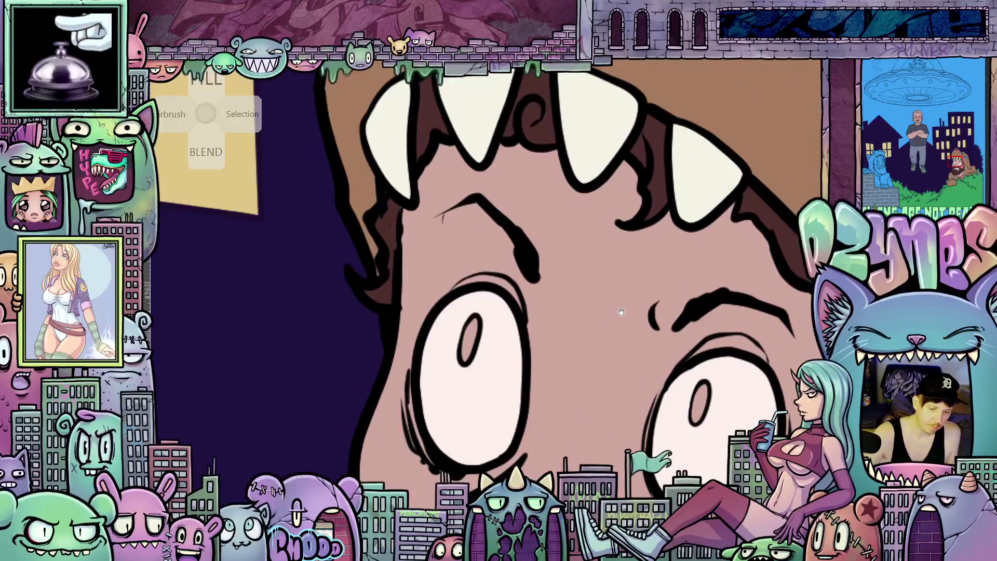
pyautogui.scroll(-5, 621, 311)
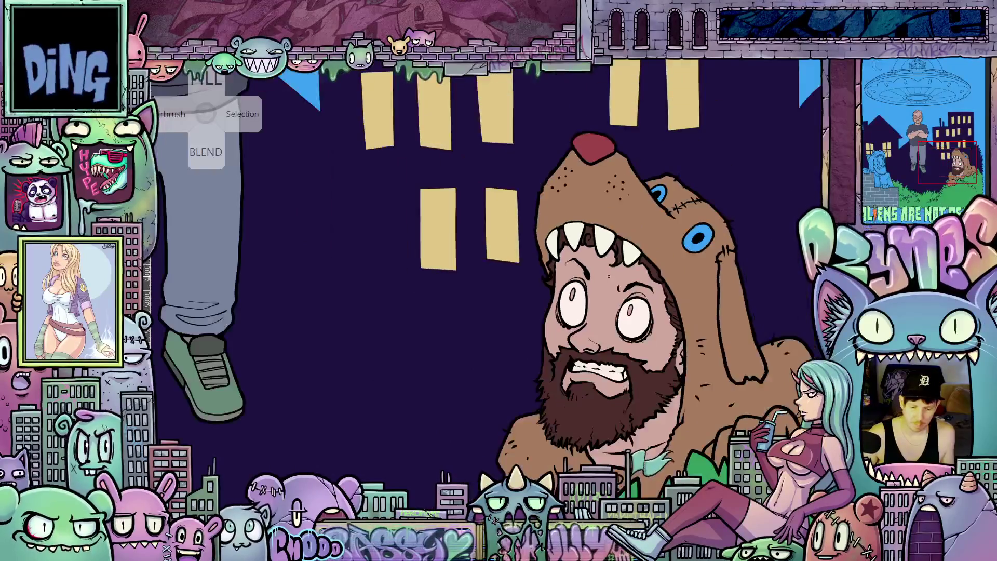
pyautogui.scroll(5, 634, 350)
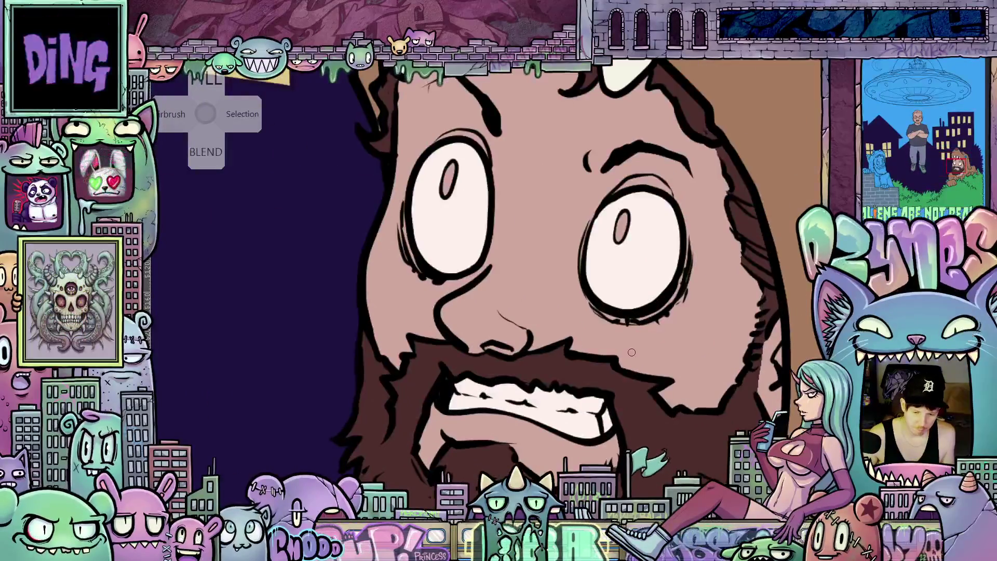
pyautogui.scroll(3, 587, 398)
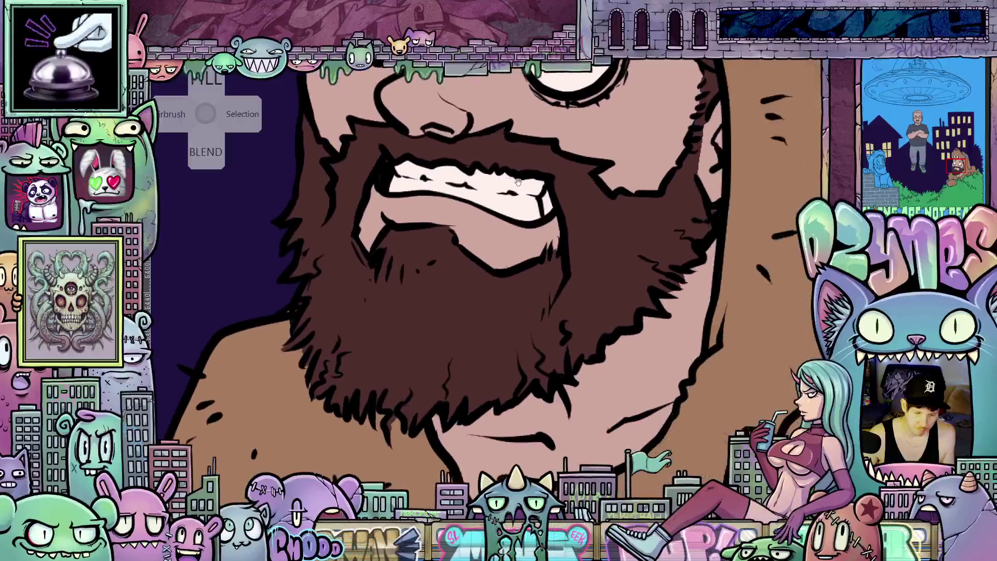
pyautogui.scroll(-3, 615, 353)
pyautogui.scroll(-2, 615, 353)
pyautogui.scroll(4, 597, 384)
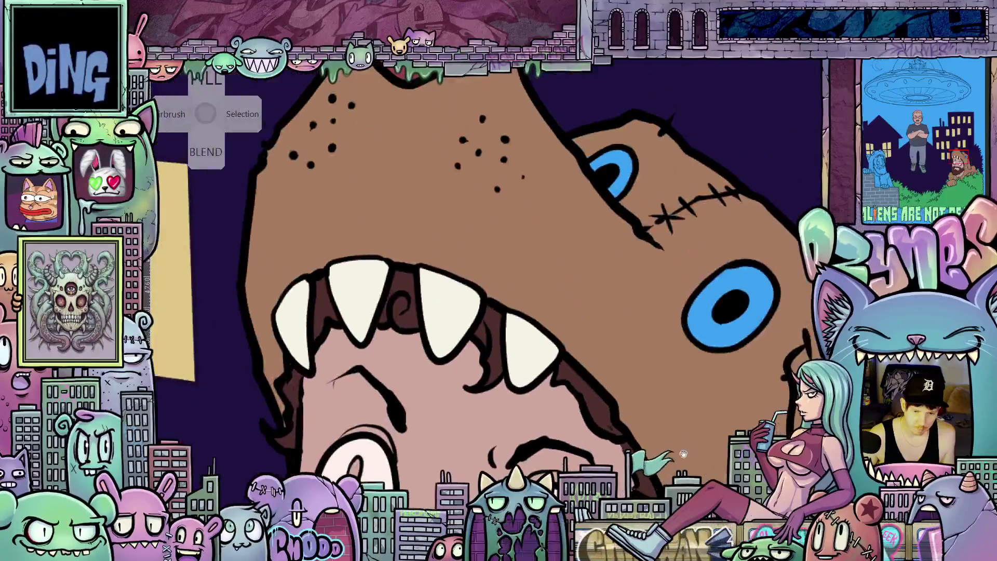
pyautogui.scroll(1, 546, 343)
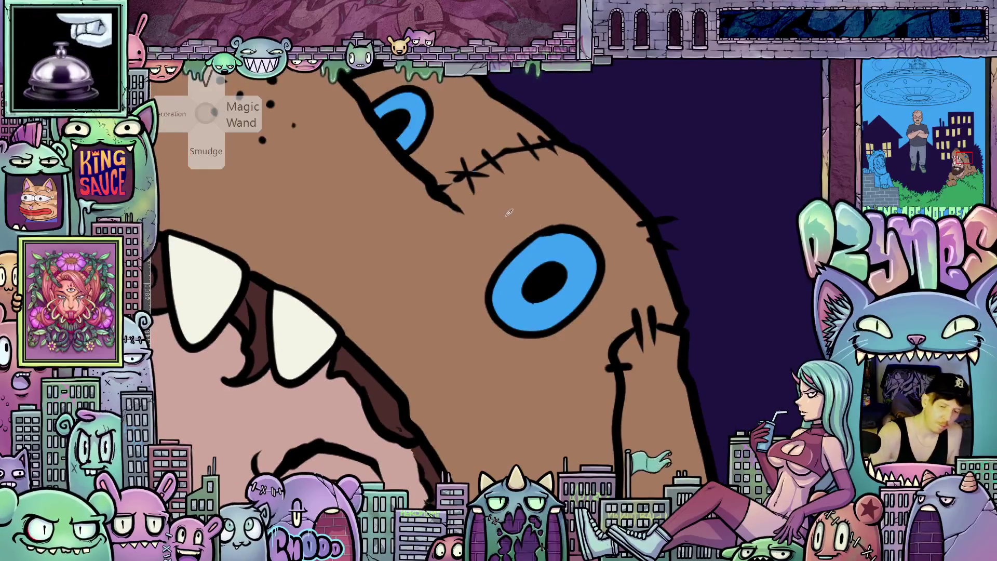
pyautogui.moveTo(459, 175)
pyautogui.mouseDown()
pyautogui.moveTo(538, 286)
pyautogui.moveTo(556, 223)
pyautogui.moveTo(530, 209)
pyautogui.mouseUp()
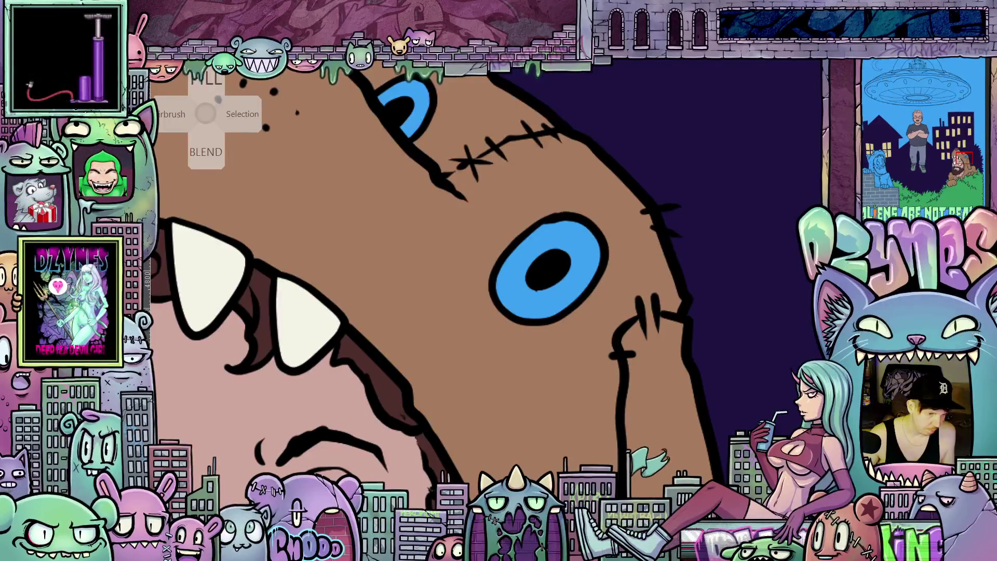
# Fill the hood's large iris and small upper iris with cream, then zoom out to view the whole scene
pyautogui.click(512, 291)
pyautogui.click(411, 134)
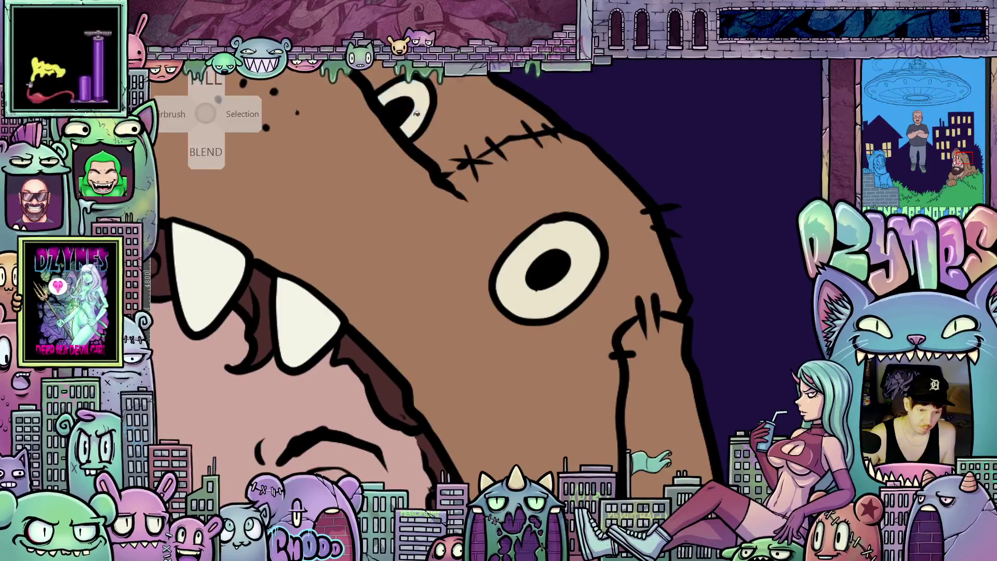
pyautogui.scroll(-5, 430, 219)
pyautogui.scroll(-4, 430, 219)
pyautogui.moveTo(400, 363); pyautogui.dragTo(639, 367)
pyautogui.scroll(-1, 639, 366)
pyautogui.moveTo(486, 417)
pyautogui.mouseDown()
pyautogui.moveTo(630, 400)
pyautogui.moveTo(541, 318)
pyautogui.moveTo(493, 460)
pyautogui.mouseUp()
pyautogui.scroll(-4, 494, 459)
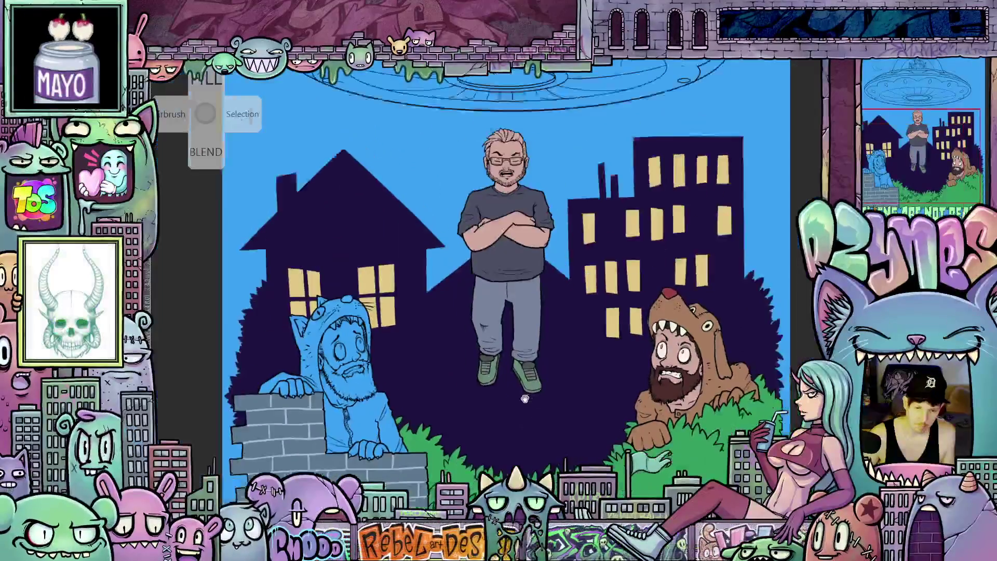
pyautogui.scroll(3, 407, 324)
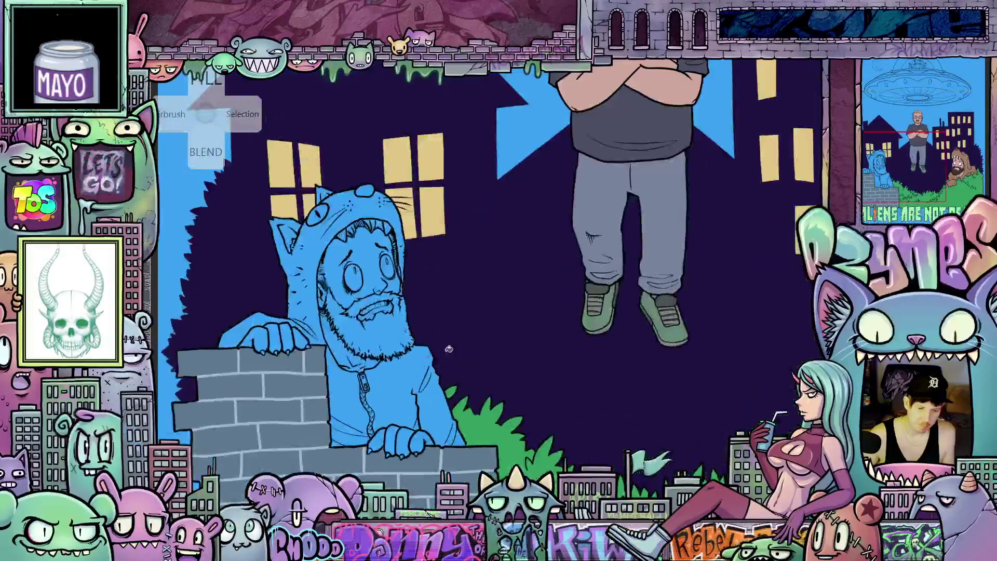
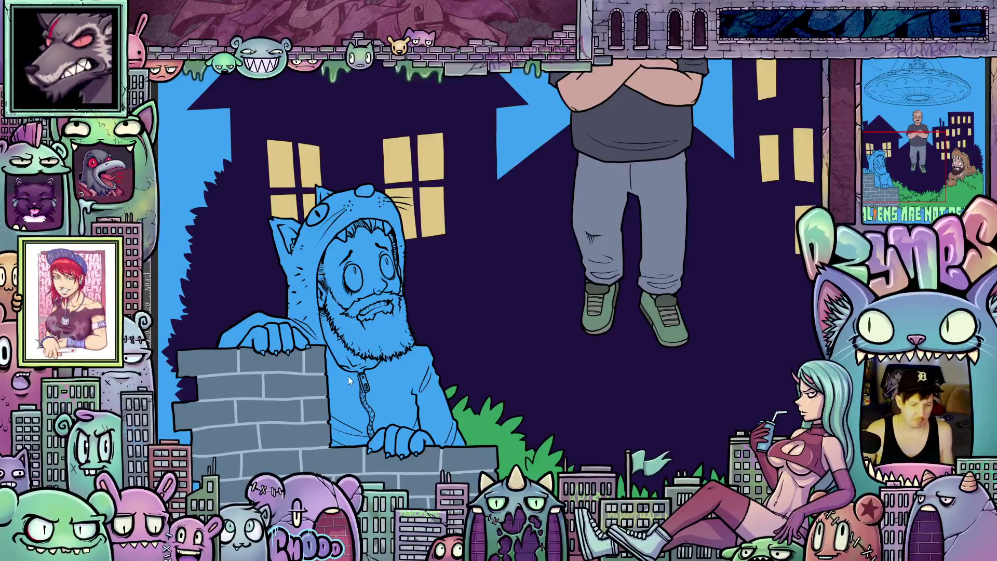
# Fill the right side and left front of the blue hoodie with dark purple
pyautogui.scroll(1, 353, 371)
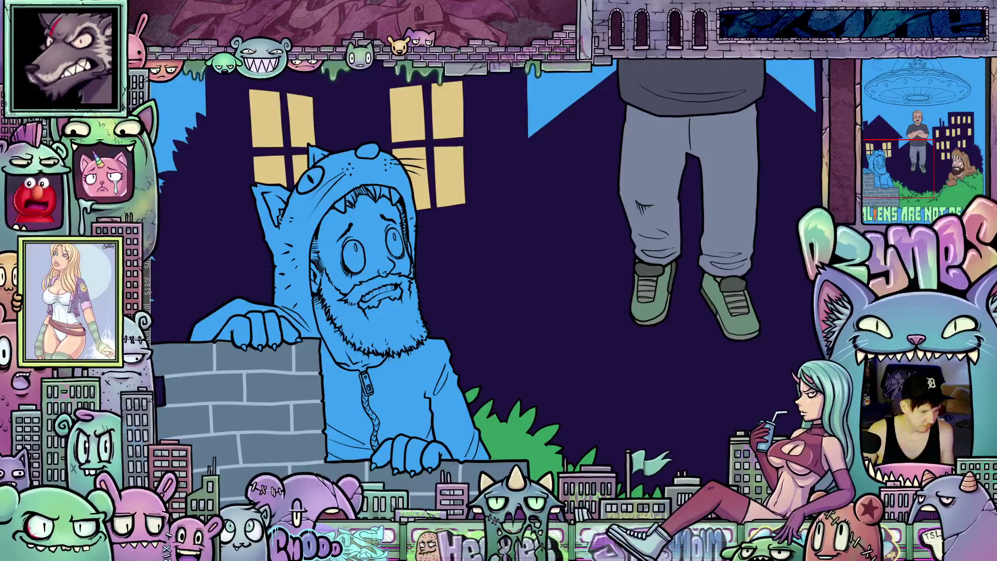
pyautogui.press('Tab')
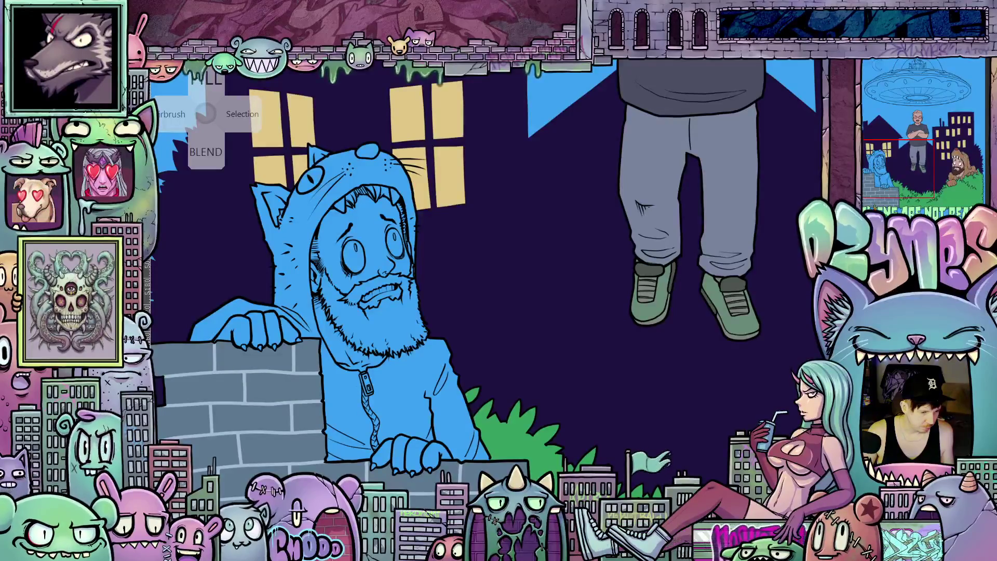
pyautogui.scroll(2, 425, 405)
pyautogui.click(413, 402)
pyautogui.click(345, 403)
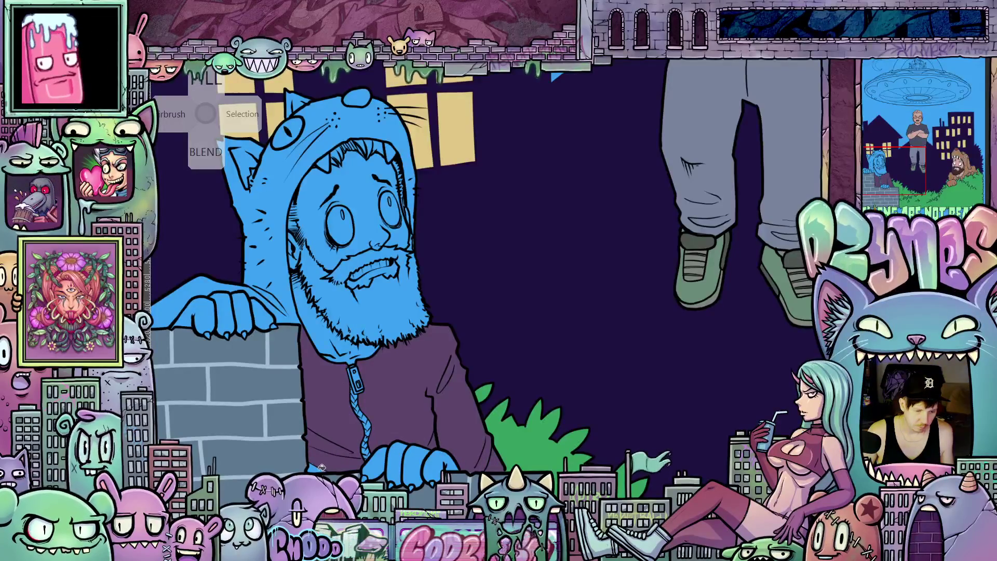
# Paint the hand, cuff, remaining hoodie area and claw tips dark purple
pyautogui.moveTo(364, 462); pyautogui.dragTo(421, 459)
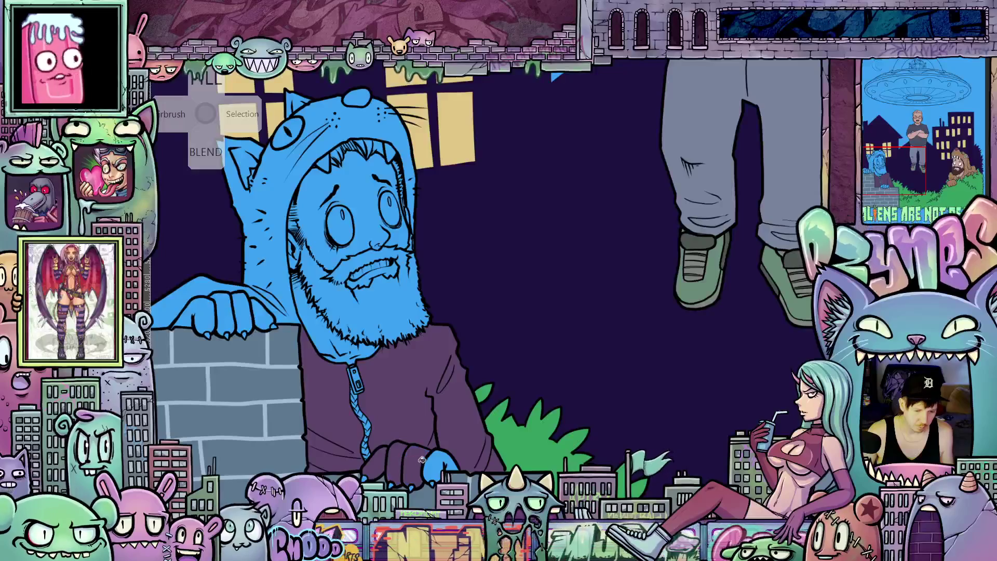
pyautogui.moveTo(306, 314)
pyautogui.mouseDown()
pyautogui.moveTo(394, 380)
pyautogui.moveTo(356, 385)
pyautogui.moveTo(389, 422)
pyautogui.moveTo(316, 426)
pyautogui.moveTo(329, 423)
pyautogui.mouseUp()
pyautogui.click(377, 355)
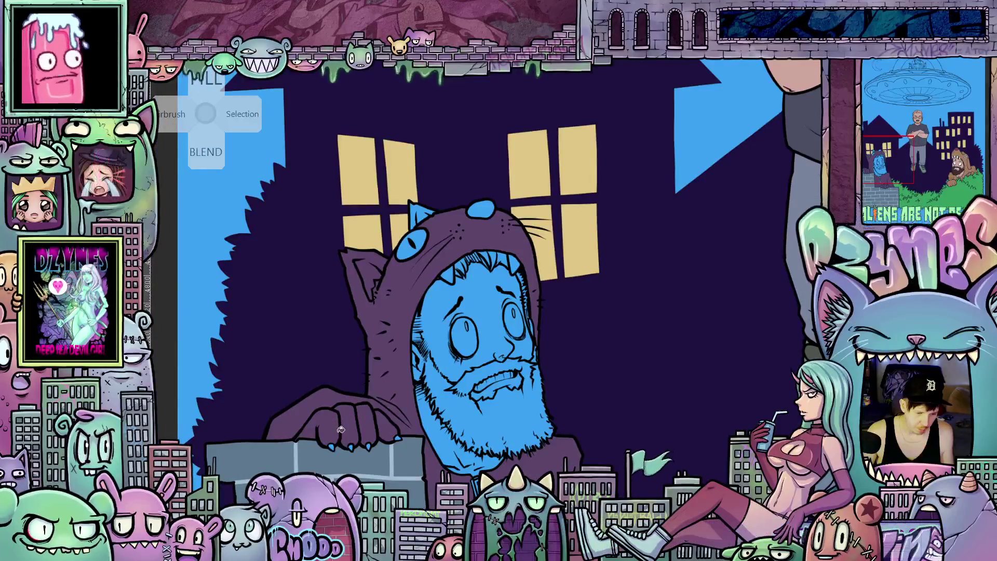
pyautogui.scroll(2, 400, 439)
pyautogui.moveTo(399, 438); pyautogui.dragTo(435, 443)
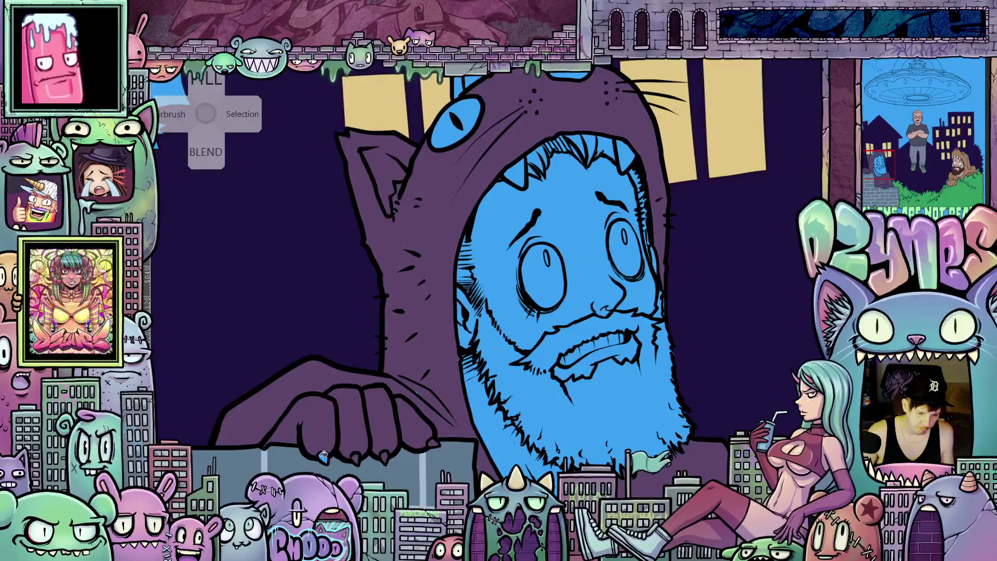
pyautogui.moveTo(319, 455); pyautogui.dragTo(340, 449)
pyautogui.scroll(2, 445, 423)
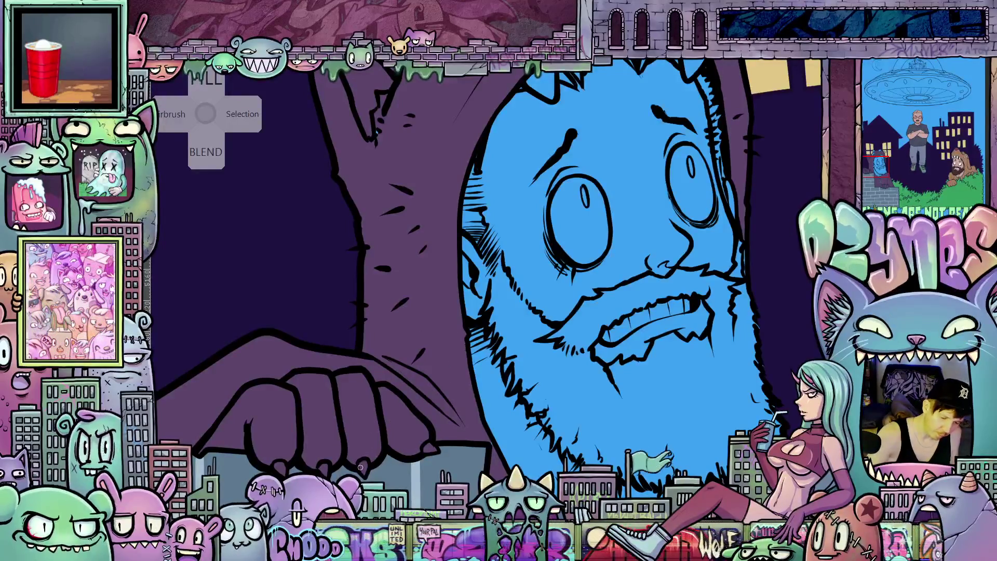
pyautogui.moveTo(501, 437)
pyautogui.mouseDown()
pyautogui.moveTo(580, 429)
pyautogui.moveTo(516, 442)
pyautogui.mouseUp()
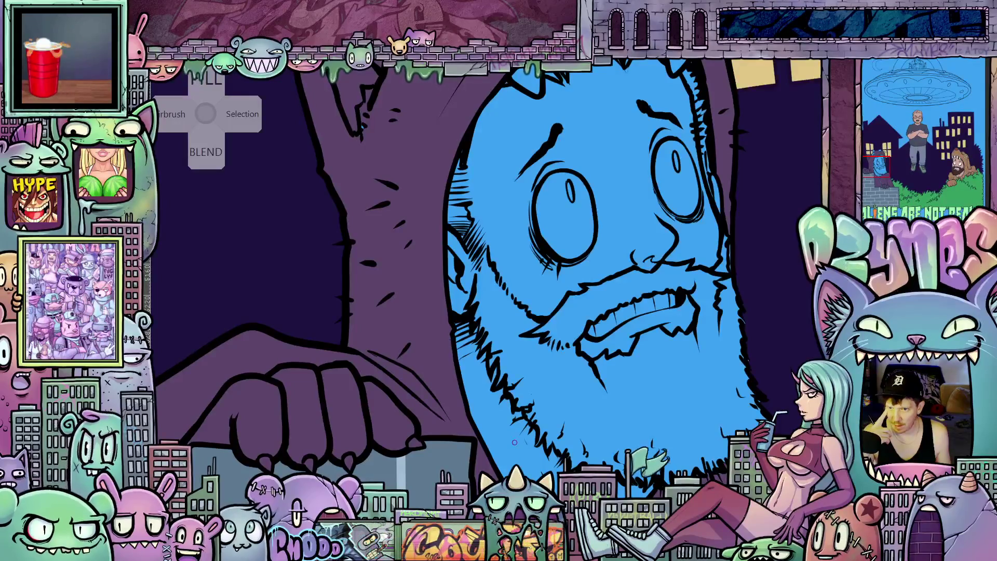
pyautogui.moveTo(513, 442); pyautogui.dragTo(511, 303)
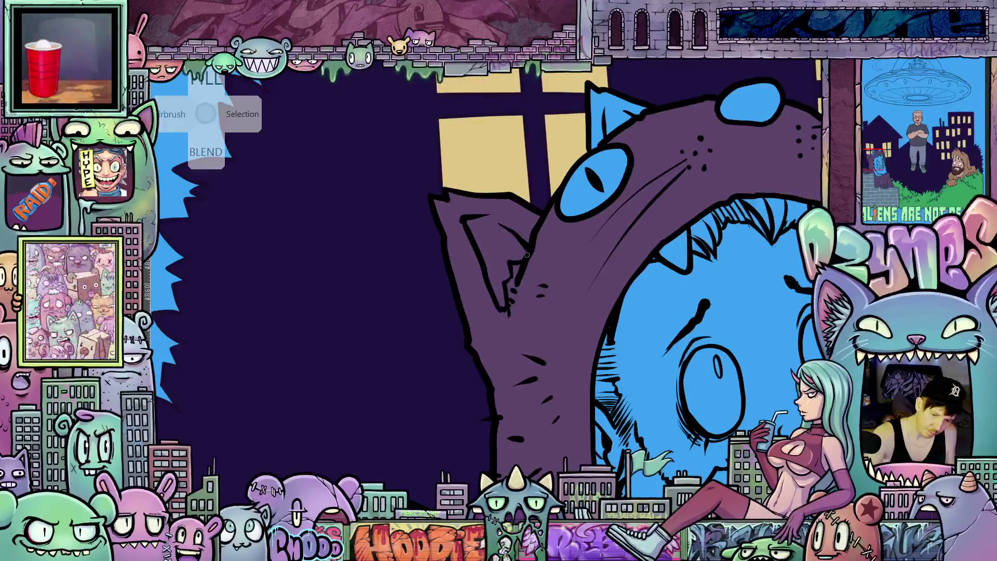
pyautogui.moveTo(614, 290); pyautogui.dragTo(571, 307)
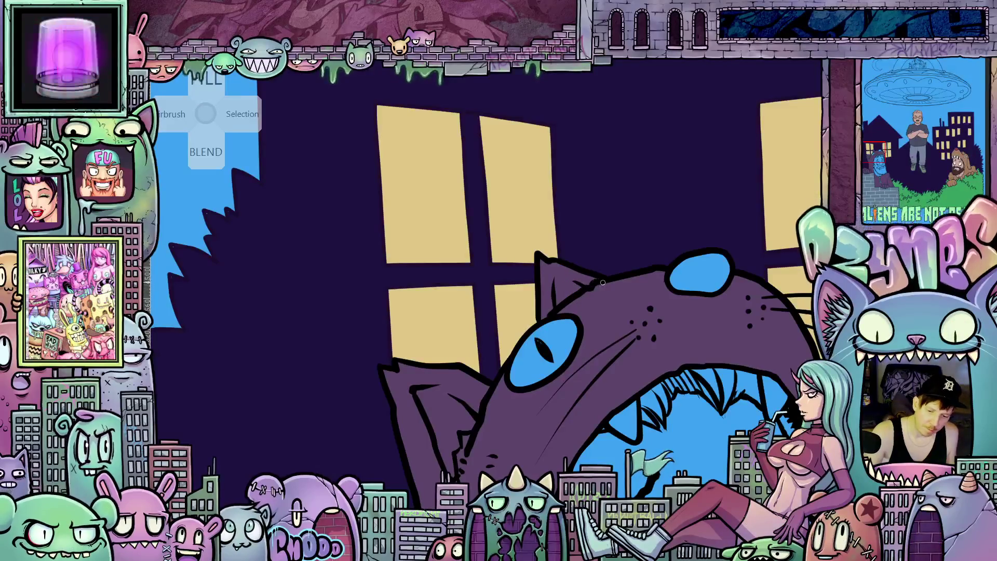
pyautogui.moveTo(842, 534)
pyautogui.mouseDown()
pyautogui.moveTo(675, 492)
pyautogui.moveTo(686, 414)
pyautogui.moveTo(722, 330)
pyautogui.moveTo(671, 279)
pyautogui.mouseUp()
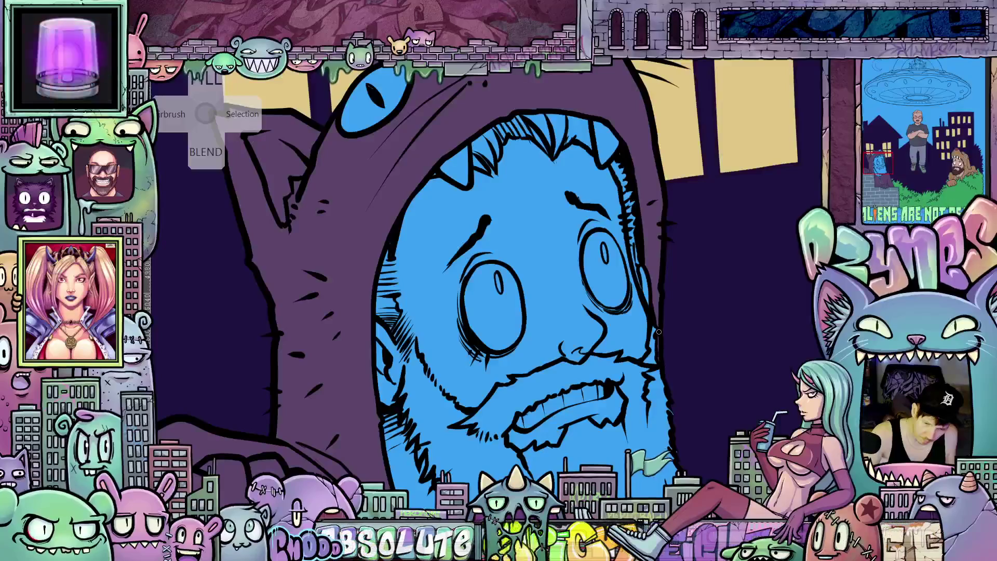
pyautogui.moveTo(657, 305)
pyautogui.mouseDown()
pyautogui.moveTo(670, 287)
pyautogui.moveTo(691, 104)
pyautogui.moveTo(729, 328)
pyautogui.moveTo(651, 245)
pyautogui.moveTo(718, 244)
pyautogui.moveTo(544, 327)
pyautogui.mouseUp()
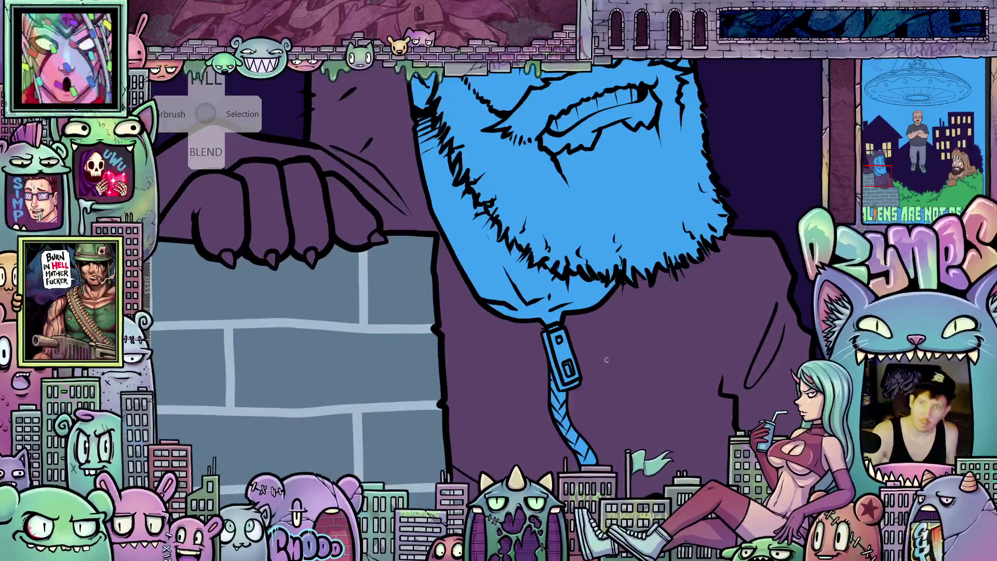
pyautogui.moveTo(737, 489)
pyautogui.mouseDown()
pyautogui.moveTo(712, 392)
pyautogui.moveTo(720, 410)
pyautogui.moveTo(829, 405)
pyautogui.mouseUp()
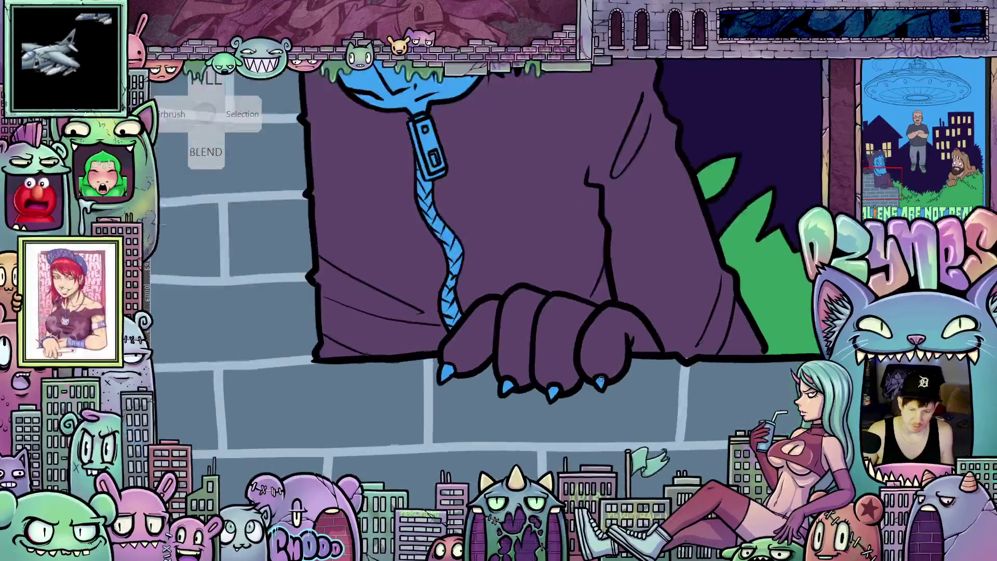
# Undo a stray blue drawstring stroke, then fill the lower hand's four claw tips purple
pyautogui.scroll(2, 600, 382)
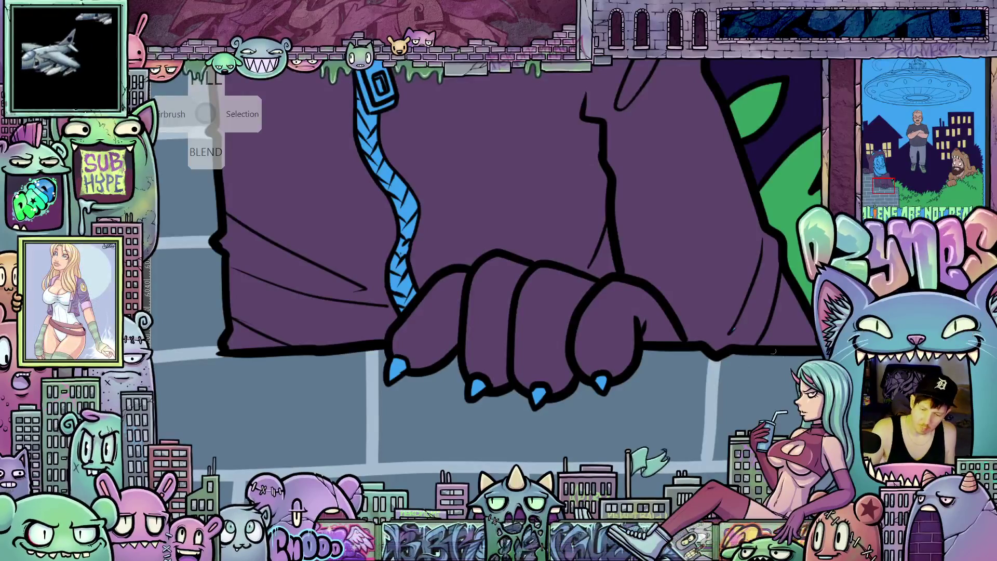
pyautogui.moveTo(733, 334); pyautogui.dragTo(745, 317)
pyautogui.hotkey('ctrl', 'z')
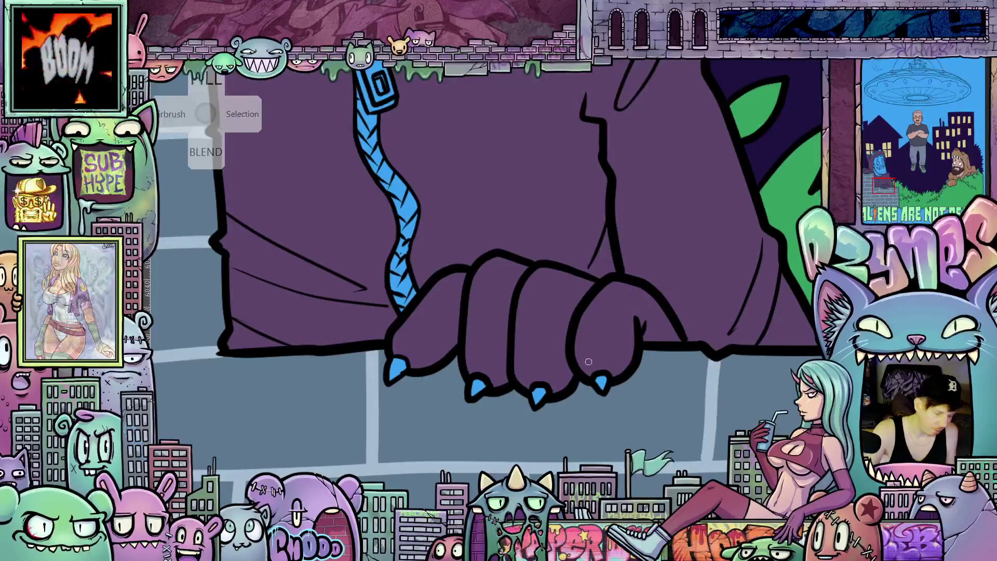
pyautogui.click(603, 382)
pyautogui.click(539, 394)
pyautogui.click(478, 388)
pyautogui.click(400, 362)
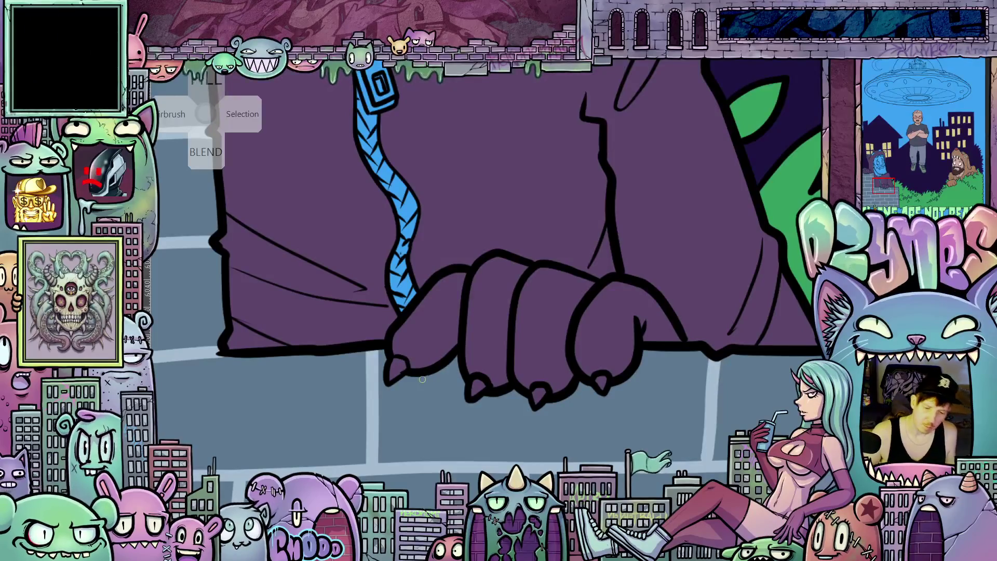
pyautogui.scroll(-5, 454, 341)
pyautogui.scroll(3, 538, 440)
pyautogui.moveTo(537, 440); pyautogui.dragTo(548, 488)
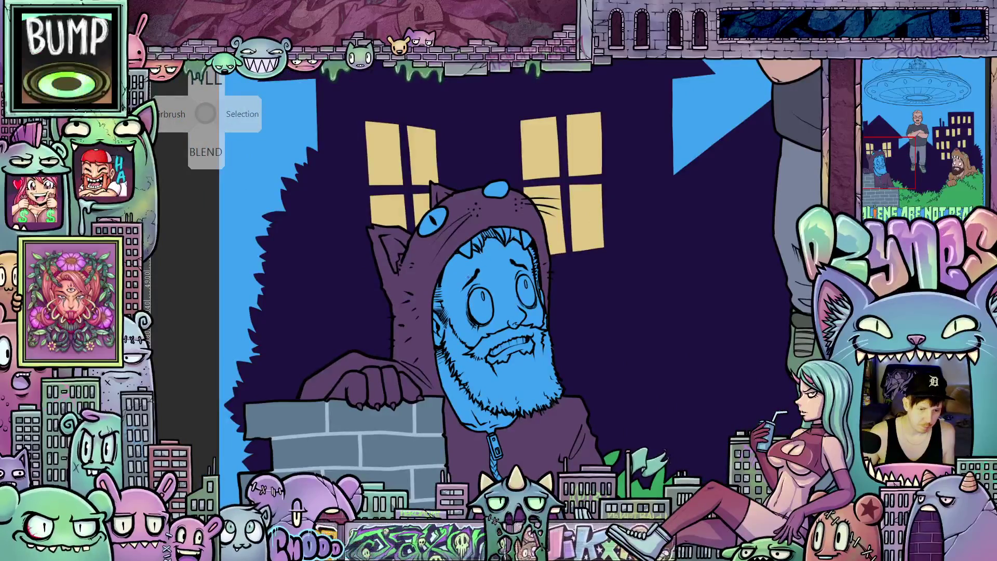
# Fill the cat hood's blue eye light green
pyautogui.scroll(3, 447, 262)
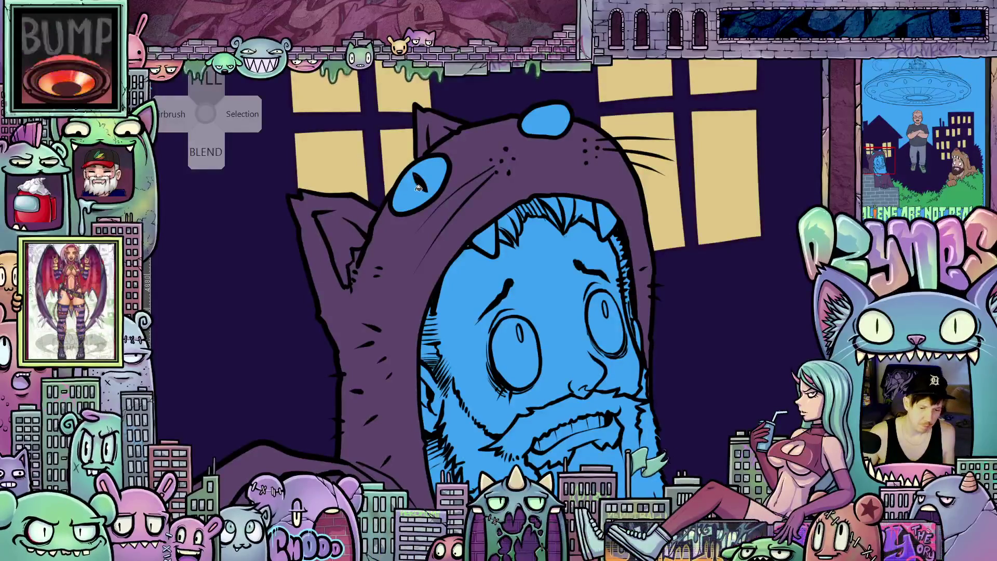
pyautogui.click(435, 177)
pyautogui.scroll(1, 426, 183)
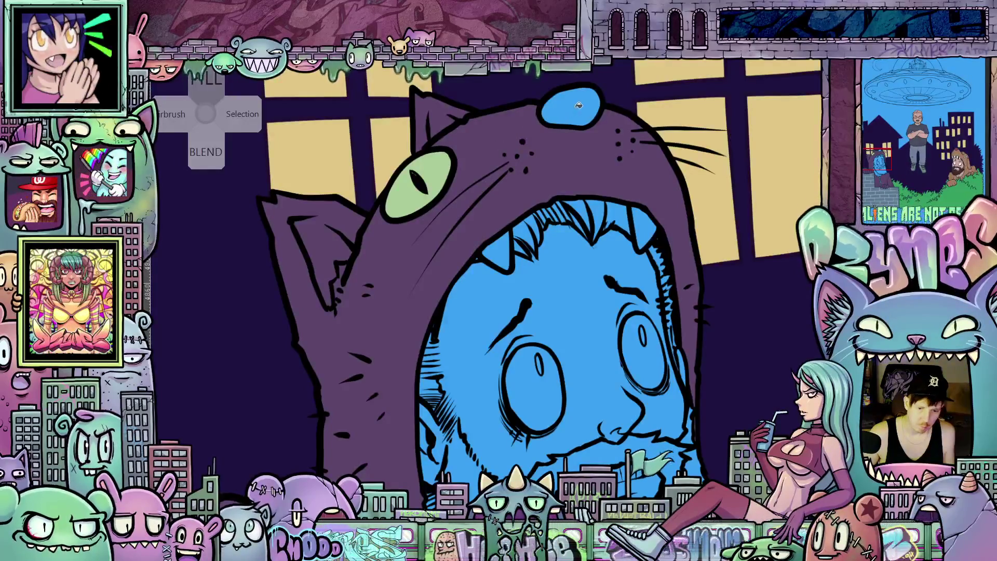
pyautogui.scroll(-4, 574, 205)
pyautogui.scroll(-1, 544, 293)
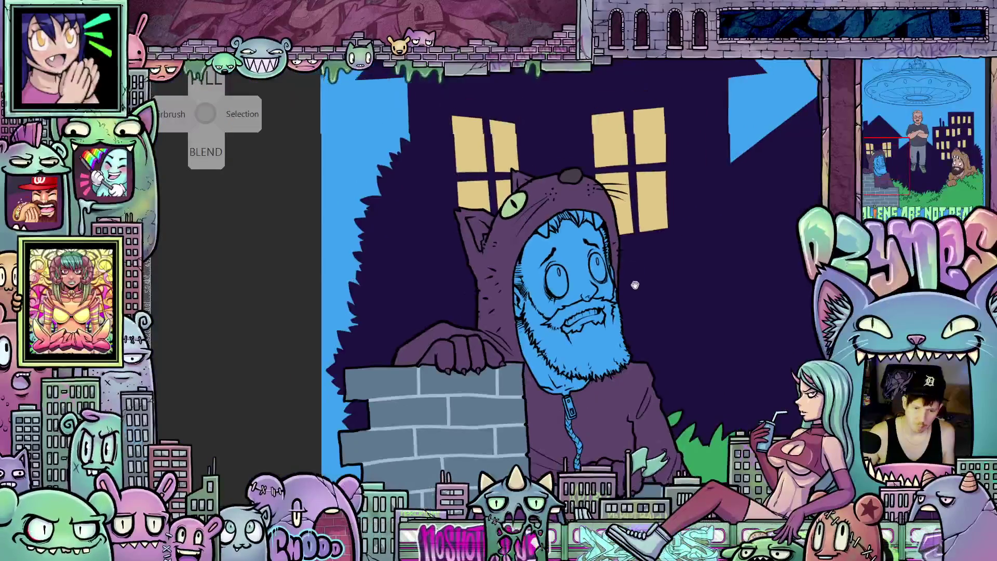
# Brush grey over the blue end of the hoodie's braided drawstring
pyautogui.moveTo(654, 323); pyautogui.dragTo(544, 293)
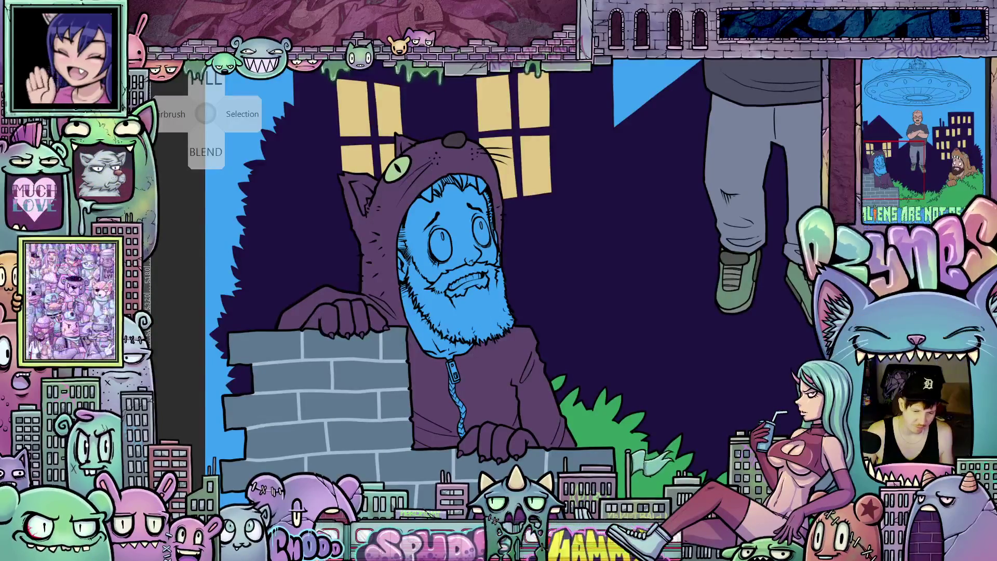
pyautogui.scroll(6, 440, 379)
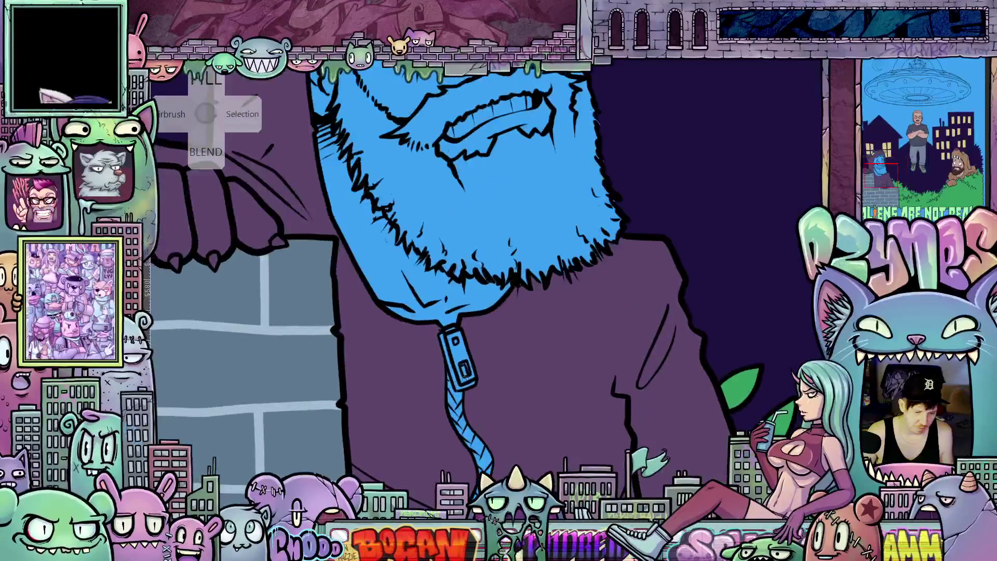
pyautogui.moveTo(457, 396); pyautogui.dragTo(433, 359)
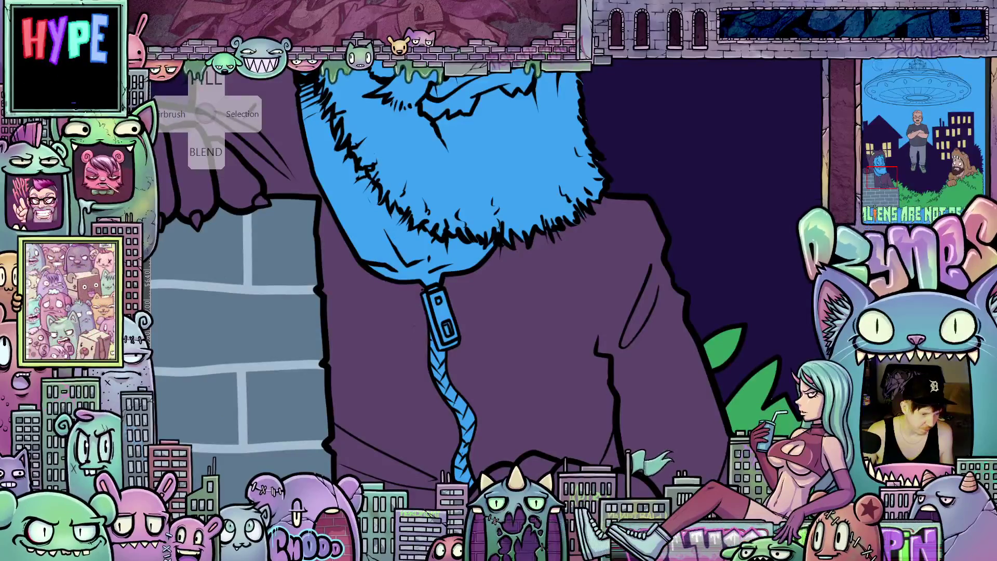
pyautogui.scroll(1, 448, 329)
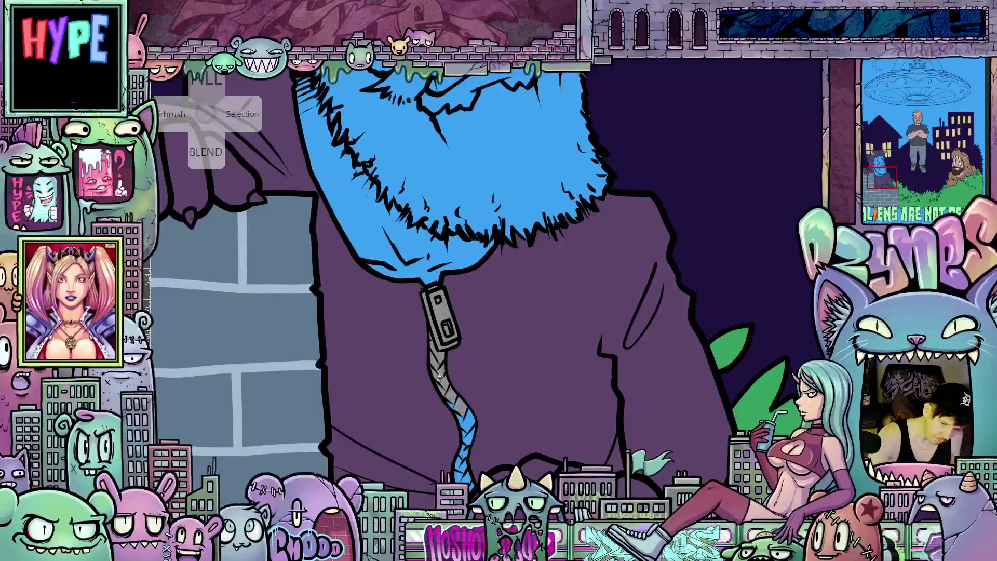
pyautogui.moveTo(463, 413); pyautogui.dragTo(468, 480)
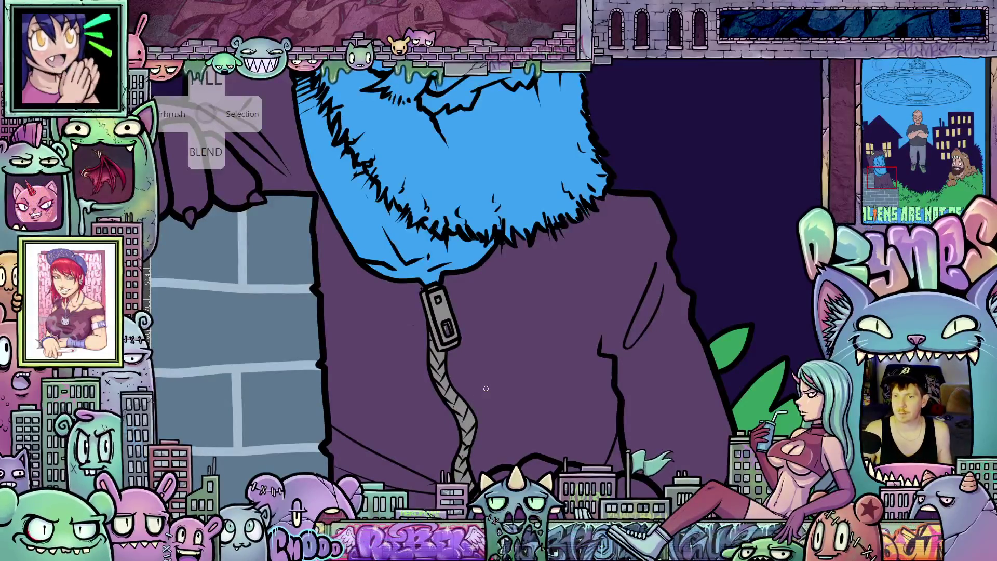
# Bucket-fill the cat hood's fang with pale cream
pyautogui.scroll(-5, 451, 360)
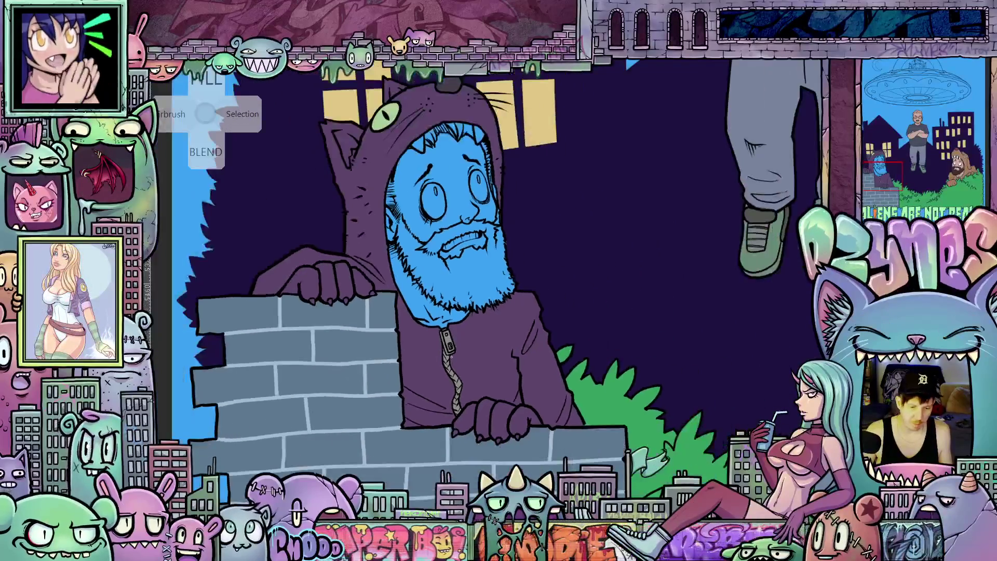
pyautogui.moveTo(415, 395); pyautogui.dragTo(414, 440)
pyautogui.scroll(5, 415, 436)
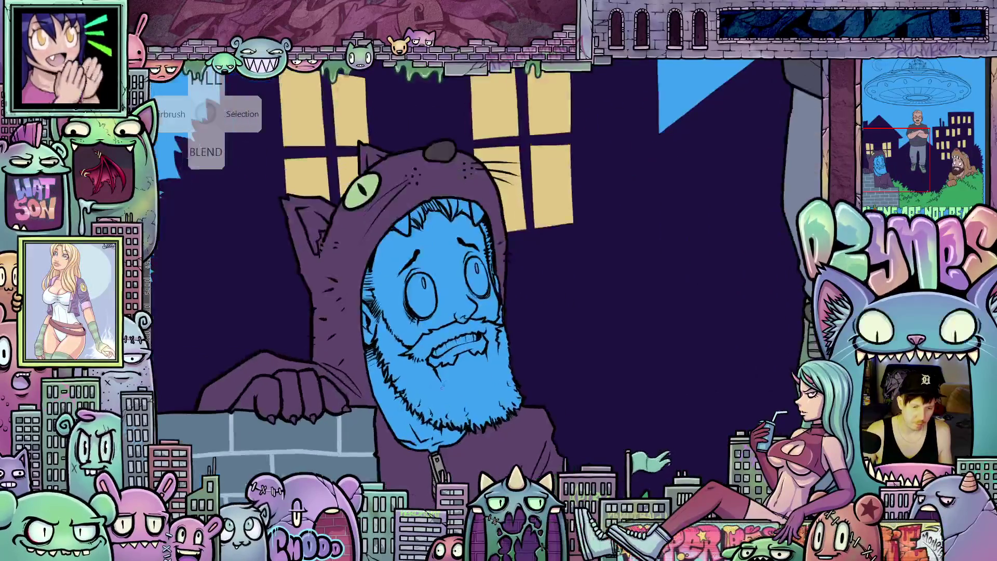
pyautogui.scroll(1, 443, 431)
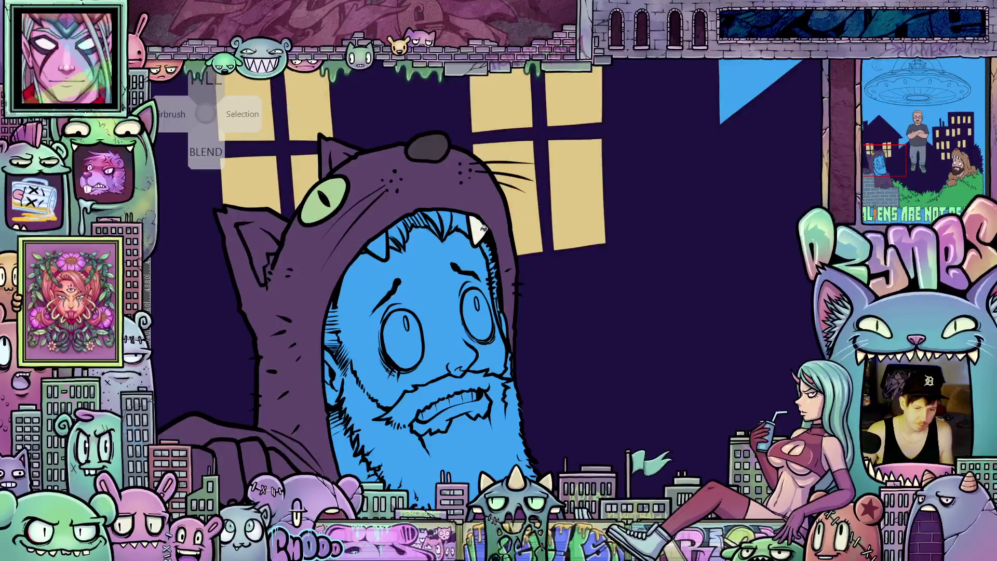
pyautogui.click(382, 244)
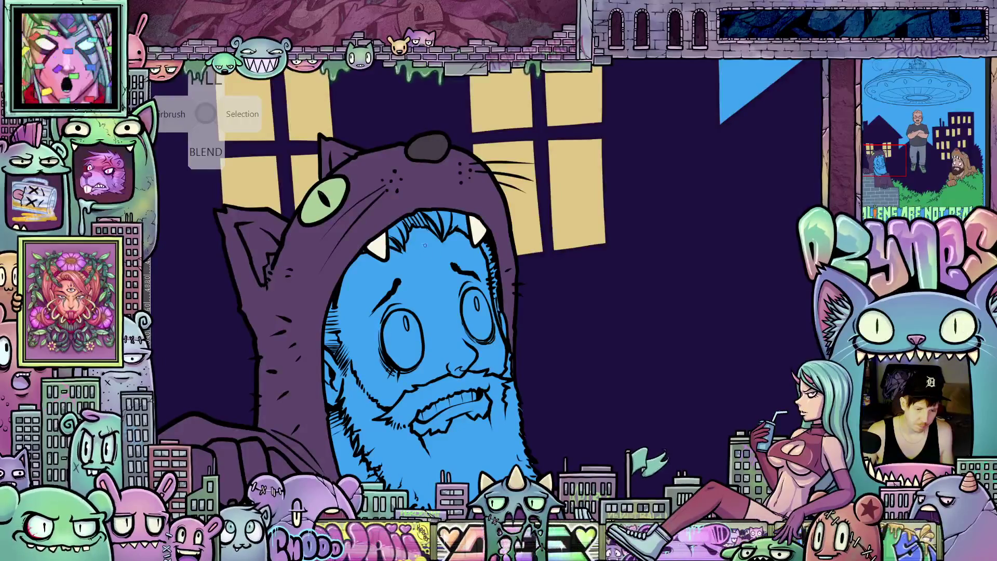
pyautogui.scroll(2, 426, 239)
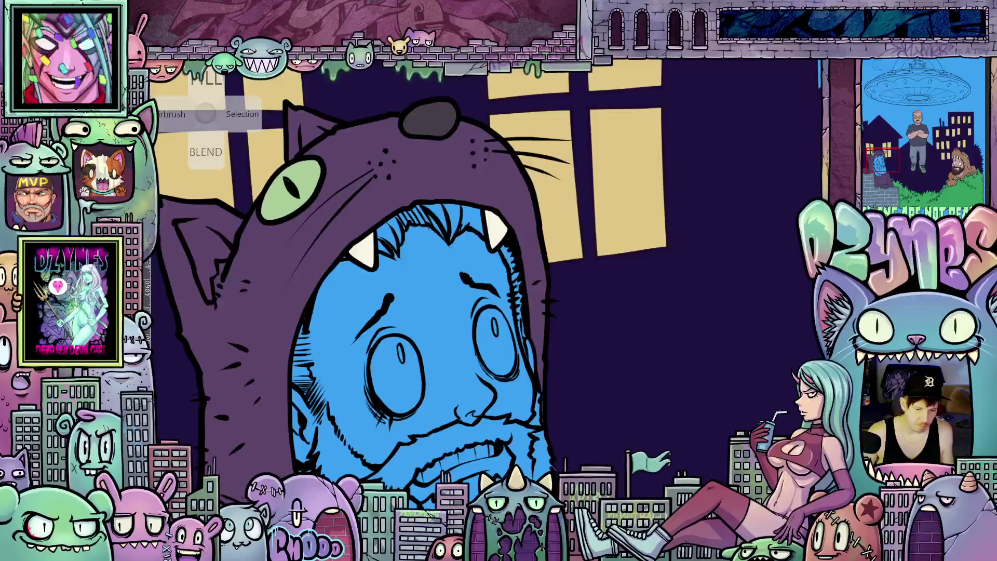
pyautogui.scroll(-5, 473, 316)
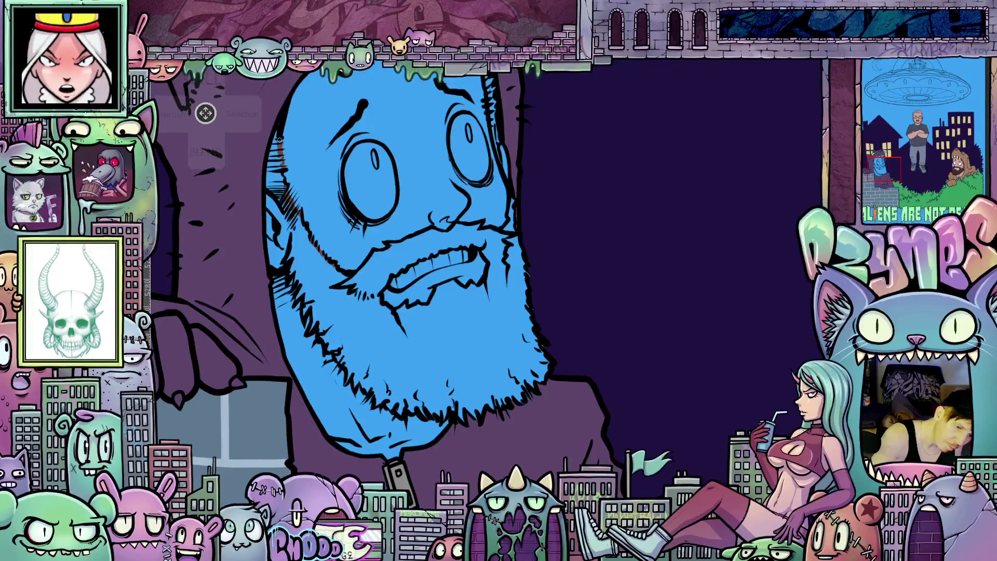
pyautogui.moveTo(544, 325)
pyautogui.mouseDown()
pyautogui.moveTo(540, 354)
pyautogui.moveTo(557, 358)
pyautogui.moveTo(547, 373)
pyautogui.mouseUp()
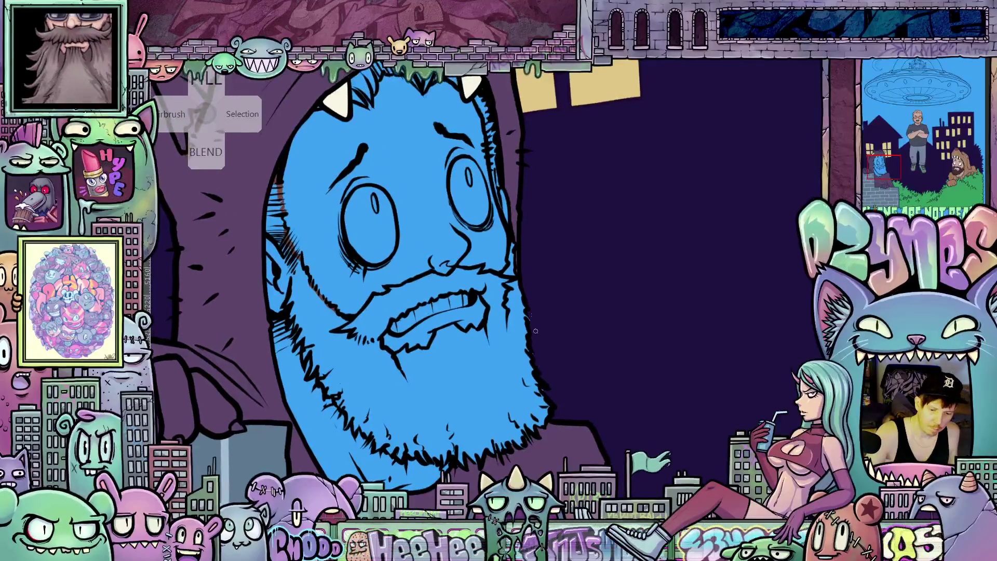
pyautogui.moveTo(504, 433)
pyautogui.mouseDown()
pyautogui.moveTo(545, 377)
pyautogui.moveTo(531, 385)
pyautogui.mouseUp()
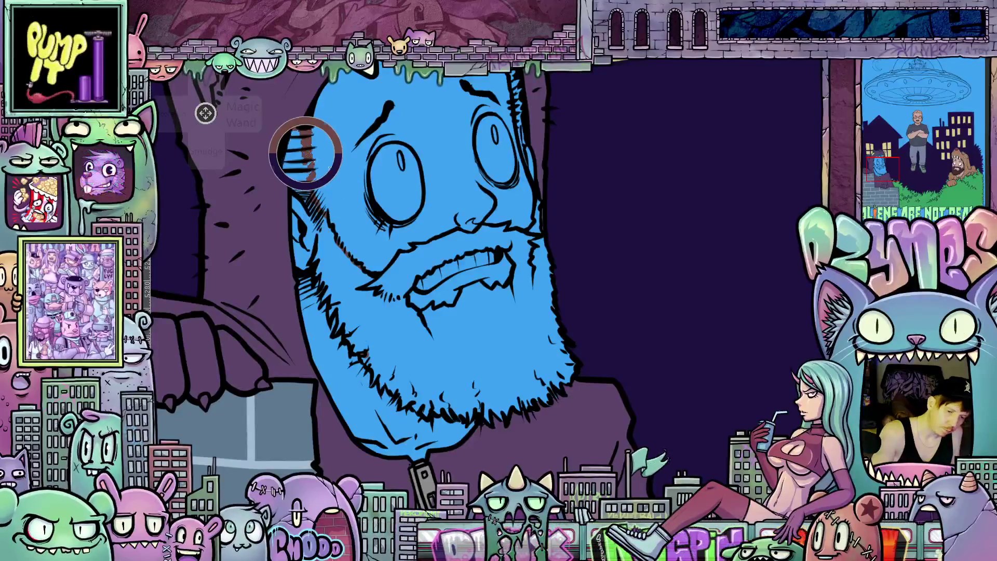
# Bucket-fill the man's blue beard with warm brown
pyautogui.click(523, 377)
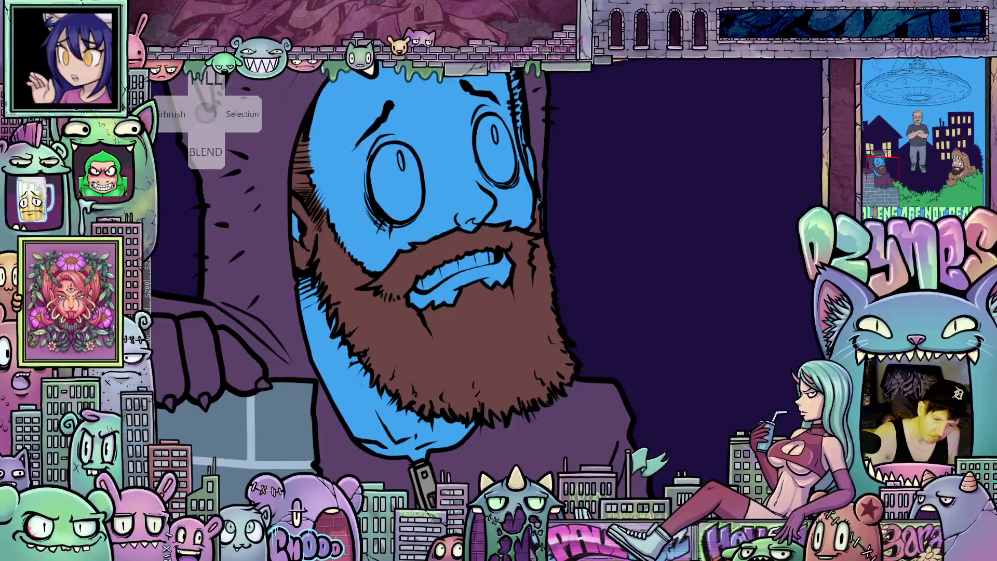
# Hatch dark strokes into the hair beneath the cat hood
pyautogui.moveTo(539, 224); pyautogui.dragTo(548, 411)
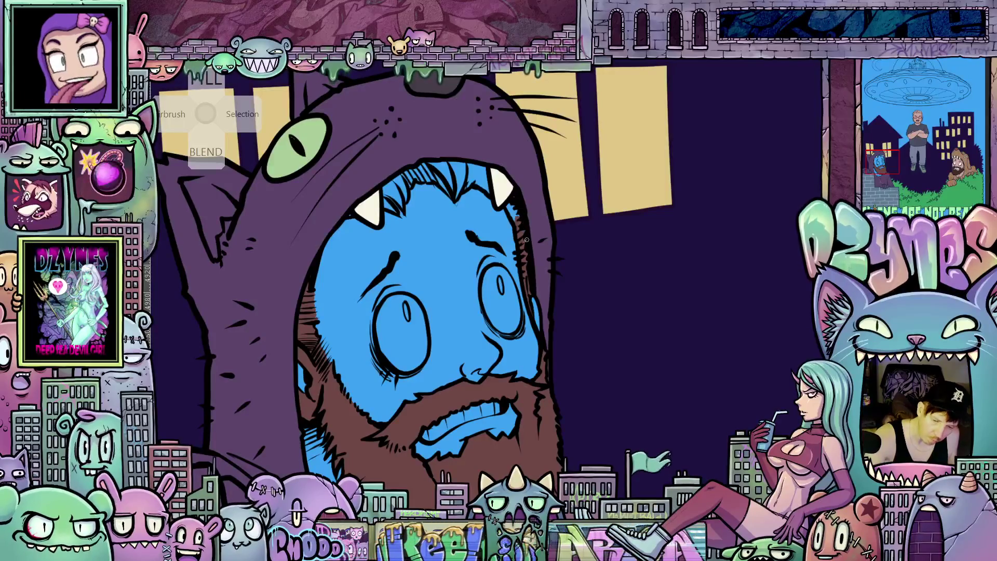
pyautogui.scroll(3, 526, 242)
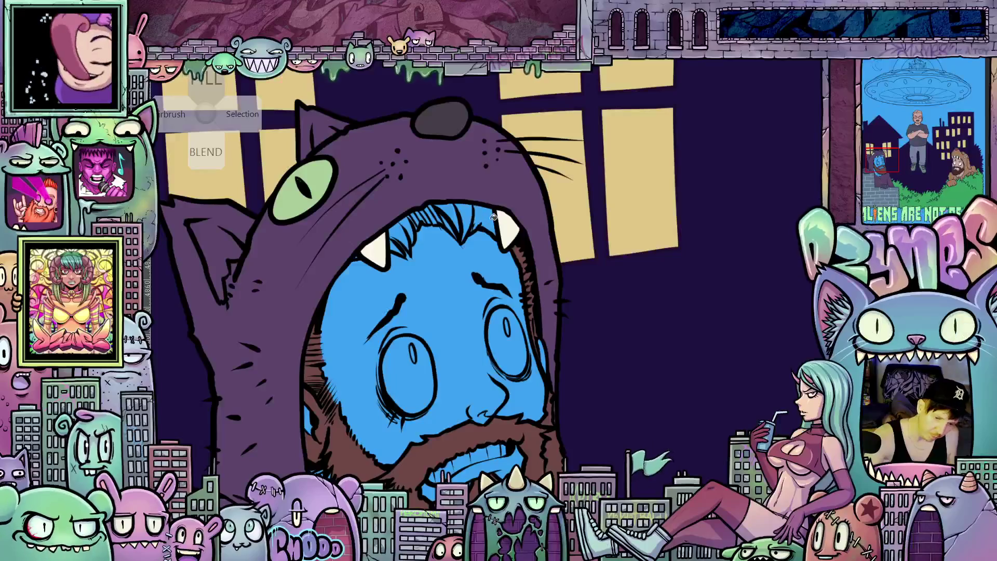
pyautogui.moveTo(496, 208)
pyautogui.mouseDown()
pyautogui.moveTo(459, 221)
pyautogui.moveTo(435, 211)
pyautogui.moveTo(391, 254)
pyautogui.mouseUp()
# Fill the man's blue face with a pale pink skin tone
pyautogui.scroll(-3, 416, 228)
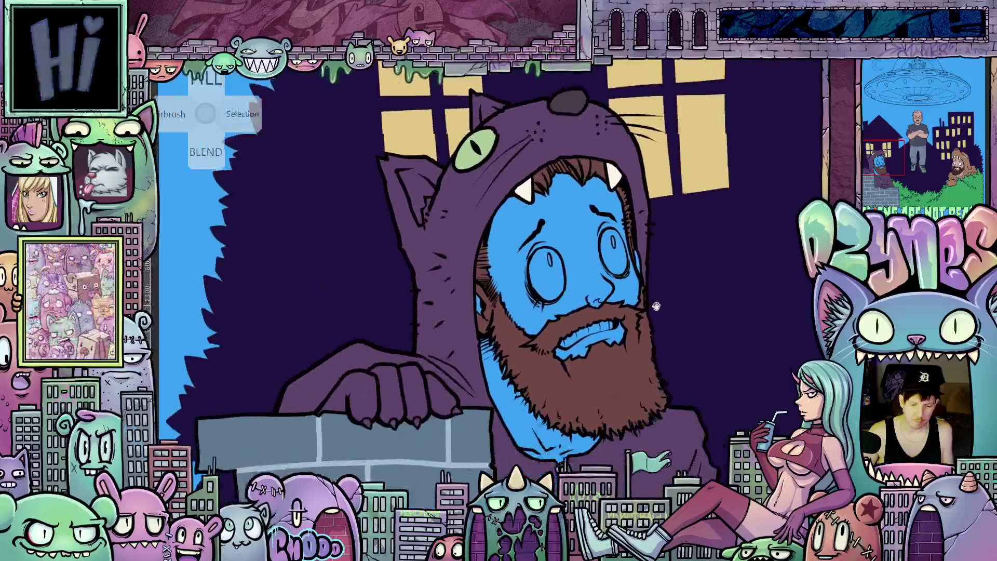
pyautogui.moveTo(556, 359); pyautogui.dragTo(484, 339)
pyautogui.scroll(-5, 484, 339)
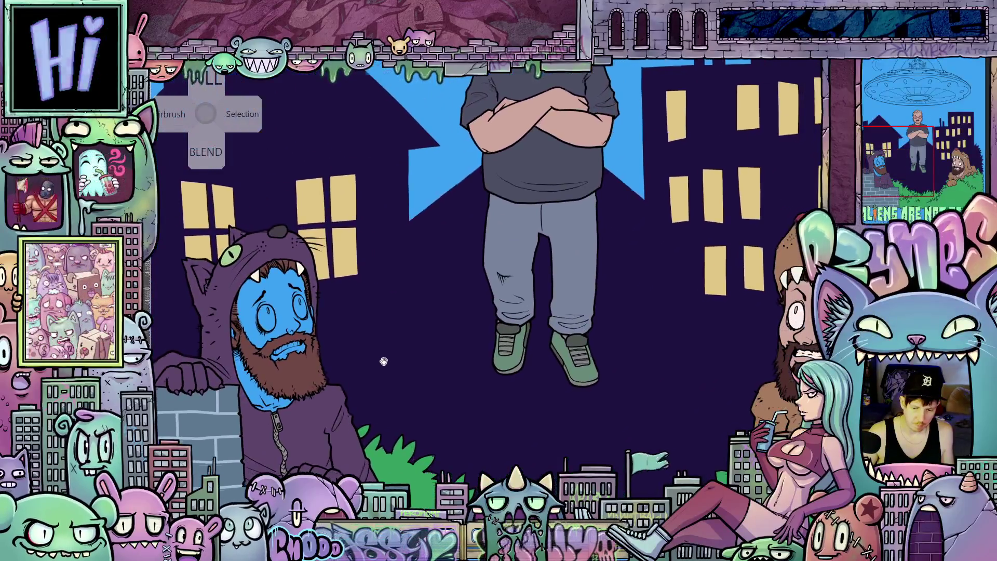
pyautogui.moveTo(383, 361); pyautogui.dragTo(379, 365)
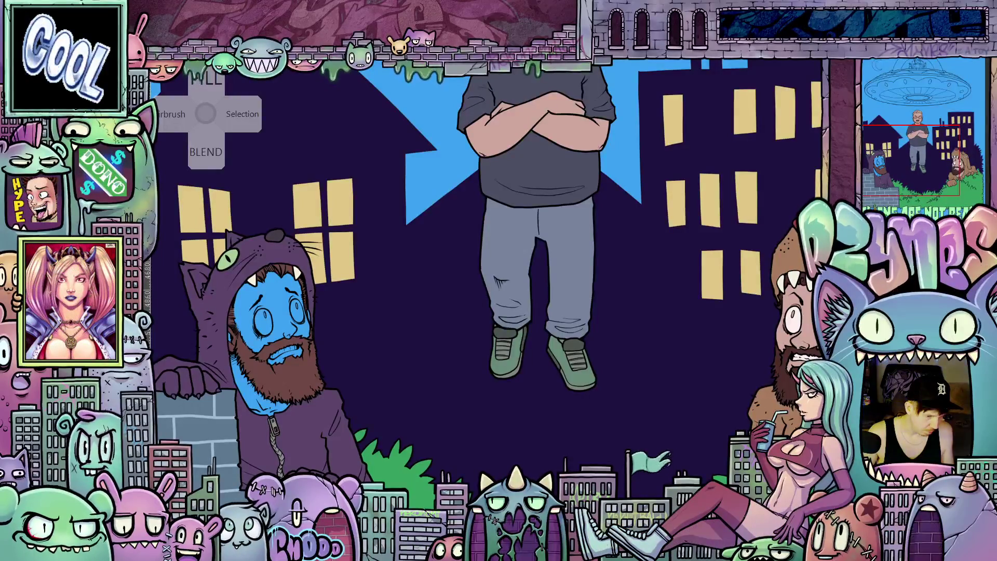
pyautogui.scroll(6, 258, 386)
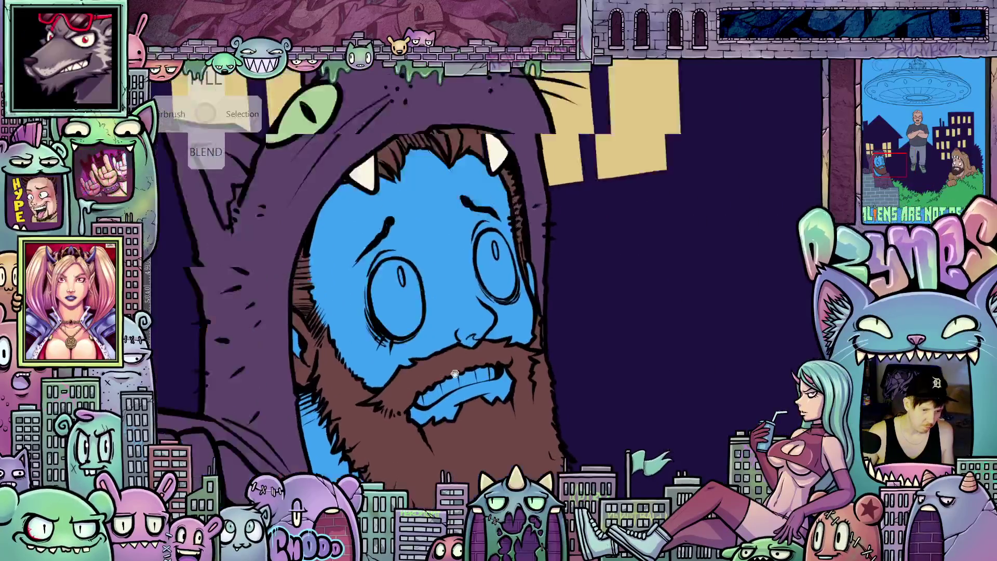
pyautogui.scroll(4, 460, 393)
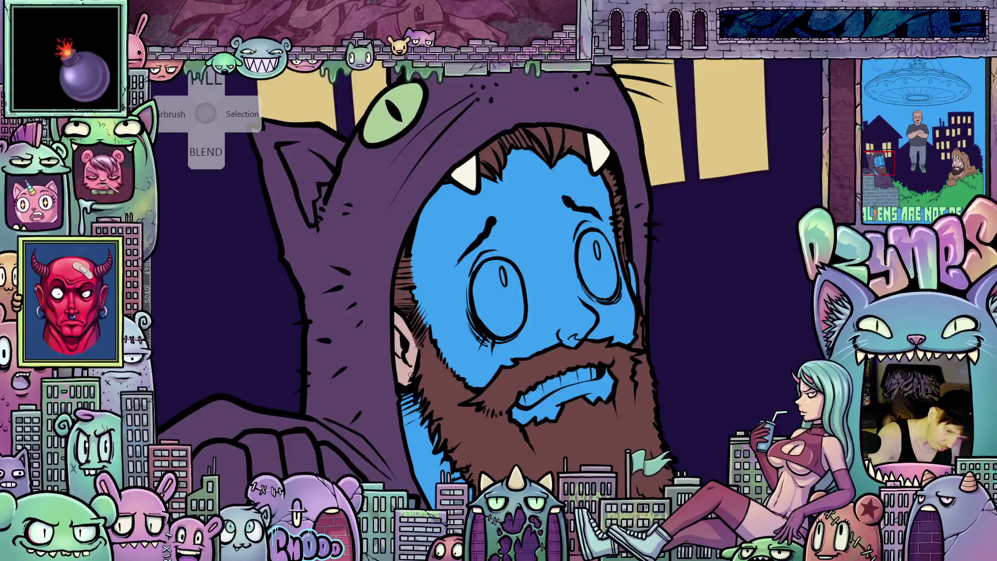
pyautogui.hscroll(3, 489, 394)
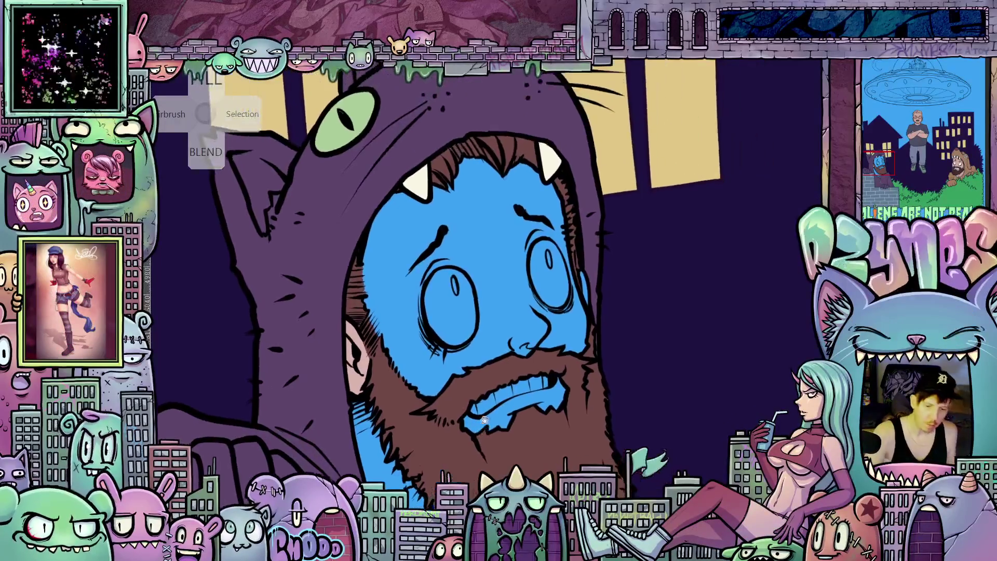
pyautogui.click(507, 314)
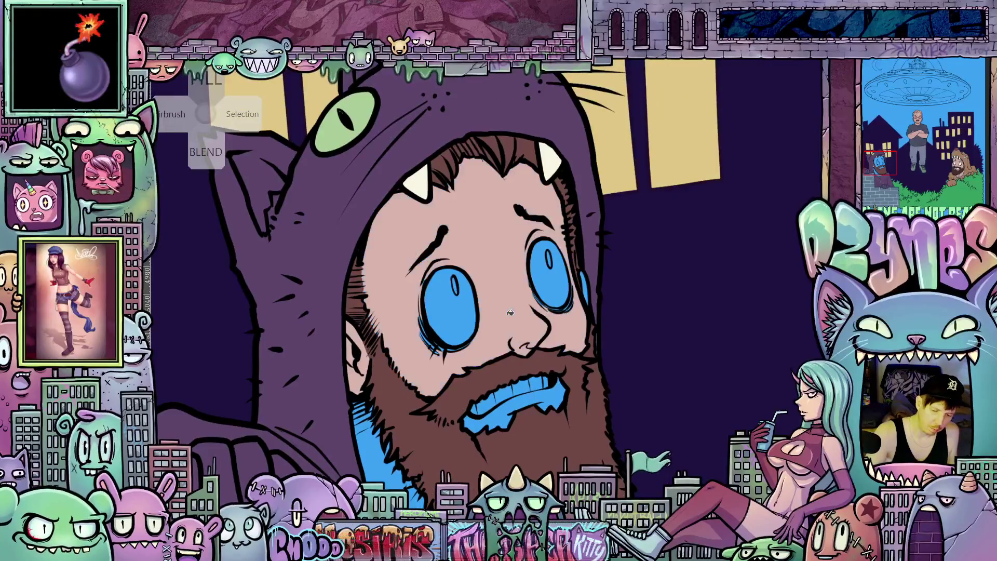
# Fill the lower lip and neck with skin tone and paint over both eyes' blue
pyautogui.click(508, 409)
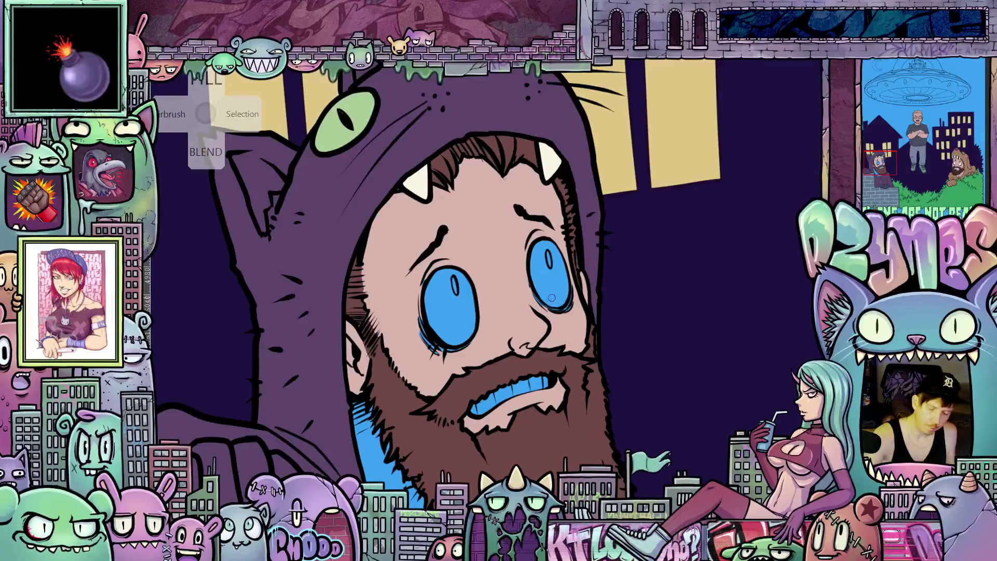
pyautogui.moveTo(551, 303)
pyautogui.mouseDown()
pyautogui.moveTo(531, 270)
pyautogui.moveTo(540, 236)
pyautogui.moveTo(564, 306)
pyautogui.moveTo(554, 260)
pyautogui.mouseUp()
pyautogui.moveTo(426, 275)
pyautogui.mouseDown()
pyautogui.moveTo(441, 348)
pyautogui.moveTo(452, 359)
pyautogui.moveTo(473, 343)
pyautogui.mouseUp()
pyautogui.moveTo(452, 291)
pyautogui.mouseDown()
pyautogui.moveTo(436, 260)
pyautogui.moveTo(415, 270)
pyautogui.moveTo(480, 268)
pyautogui.moveTo(603, 349)
pyautogui.moveTo(531, 390)
pyautogui.mouseUp()
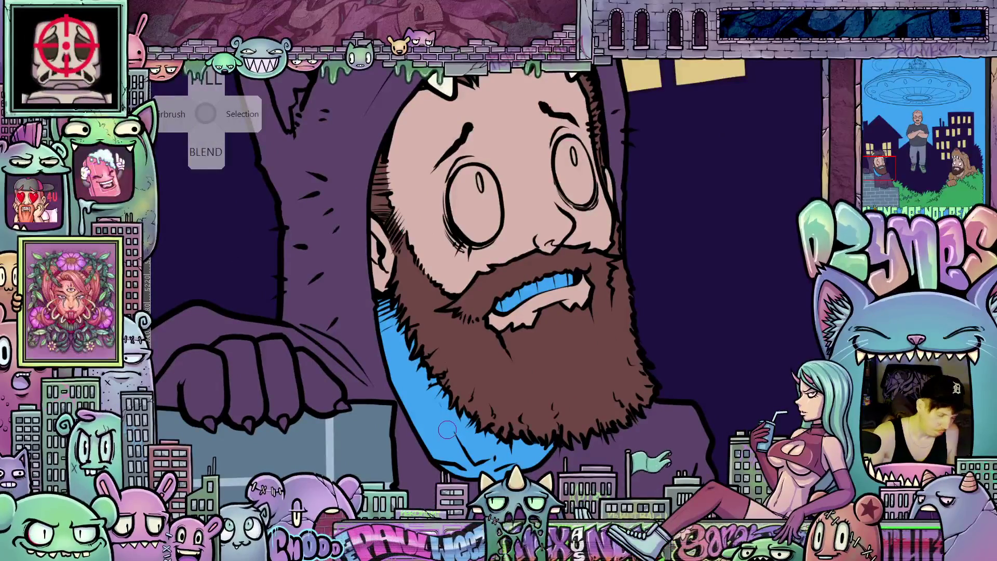
pyautogui.click(449, 426)
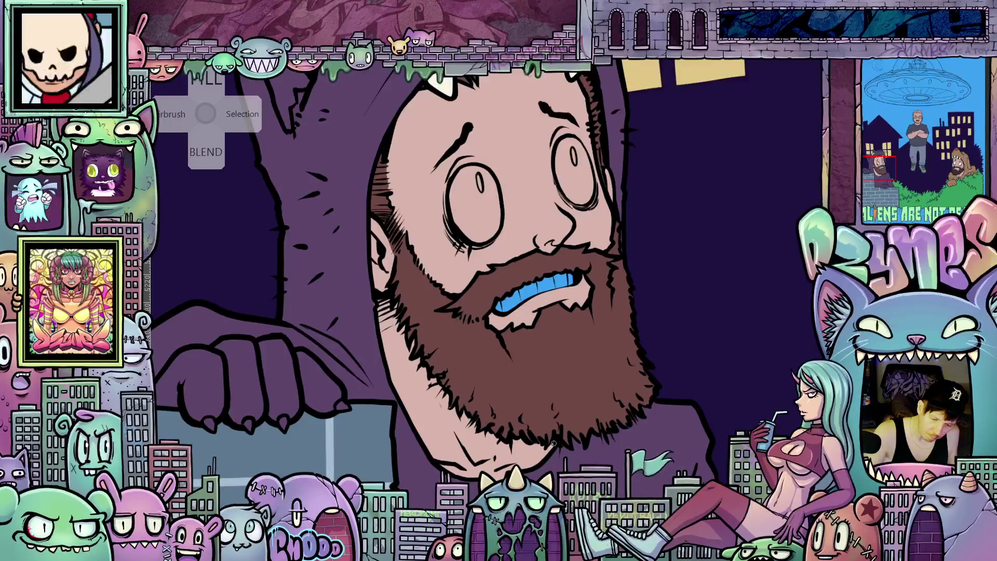
# Pan around the canvas to review the skin-toned face and neck
pyautogui.moveTo(559, 442); pyautogui.dragTo(542, 408)
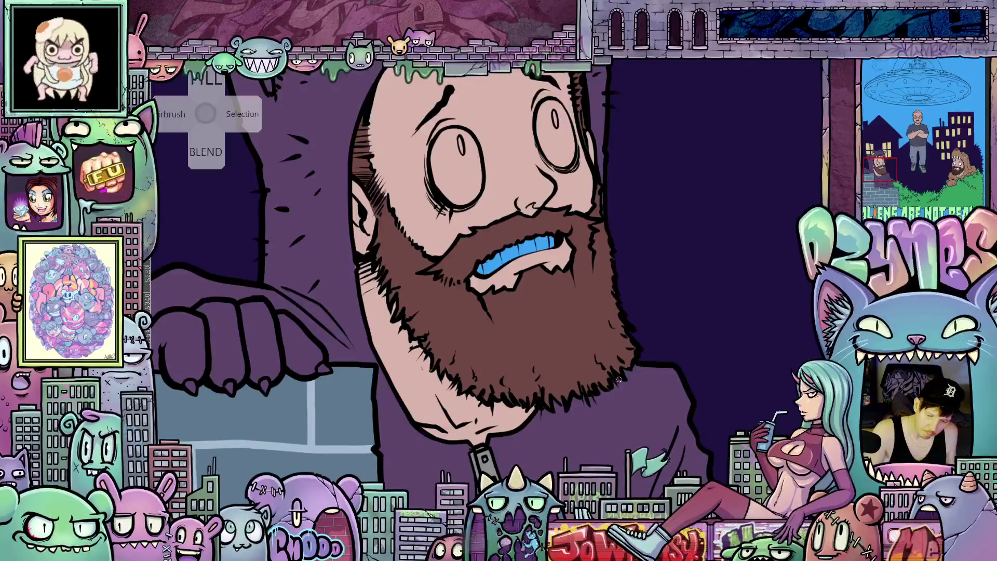
pyautogui.moveTo(631, 411); pyautogui.dragTo(613, 453)
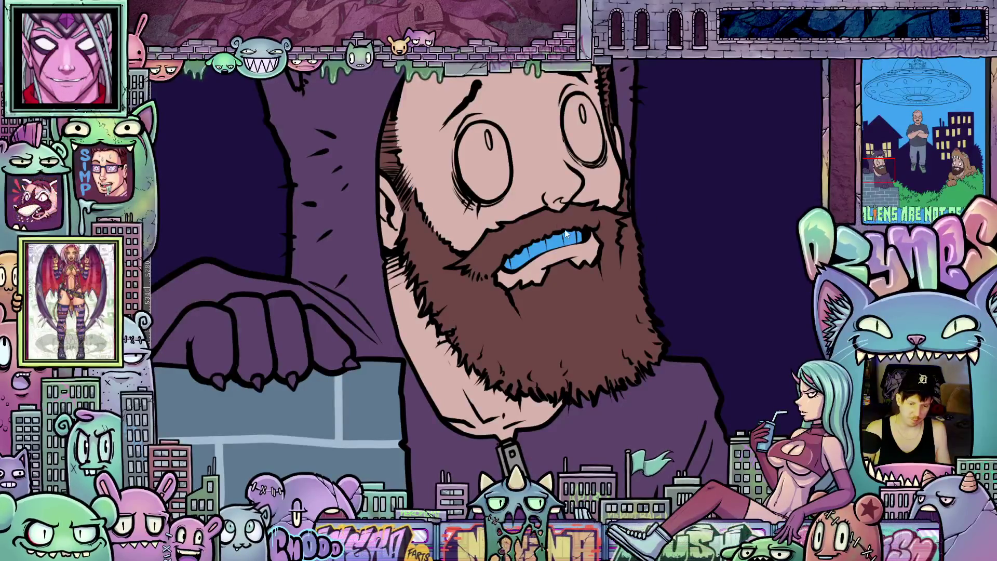
# Fill both eyeballs and each tooth with light off-white
pyautogui.moveTo(545, 167); pyautogui.dragTo(550, 297)
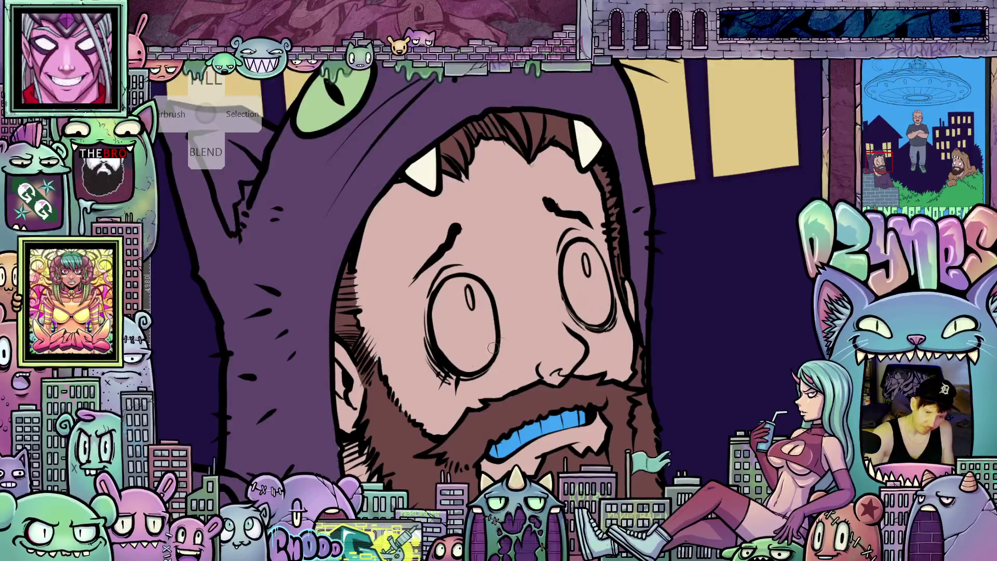
pyautogui.scroll(2, 577, 360)
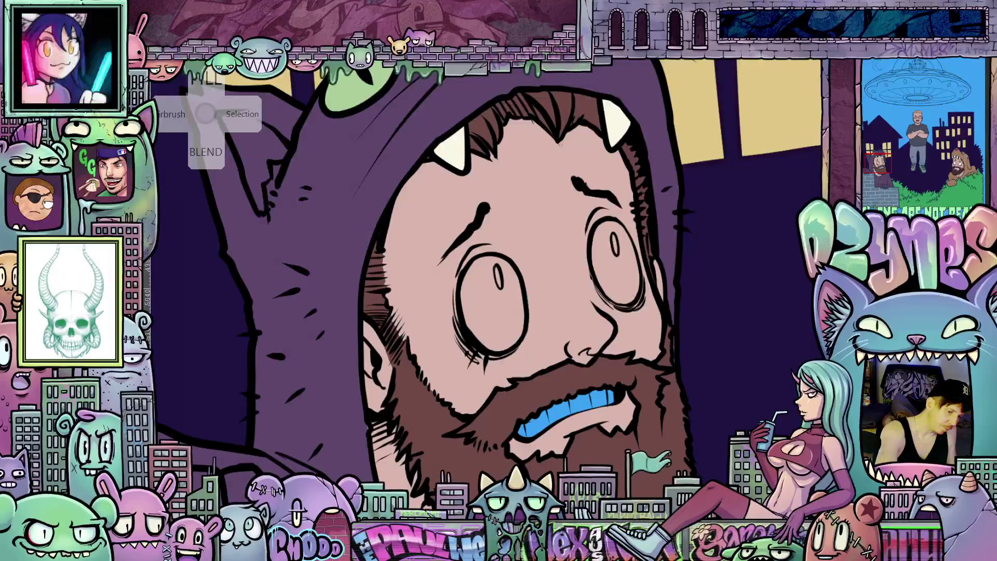
pyautogui.click(621, 280)
pyautogui.click(515, 321)
pyautogui.moveTo(616, 397); pyautogui.dragTo(521, 429)
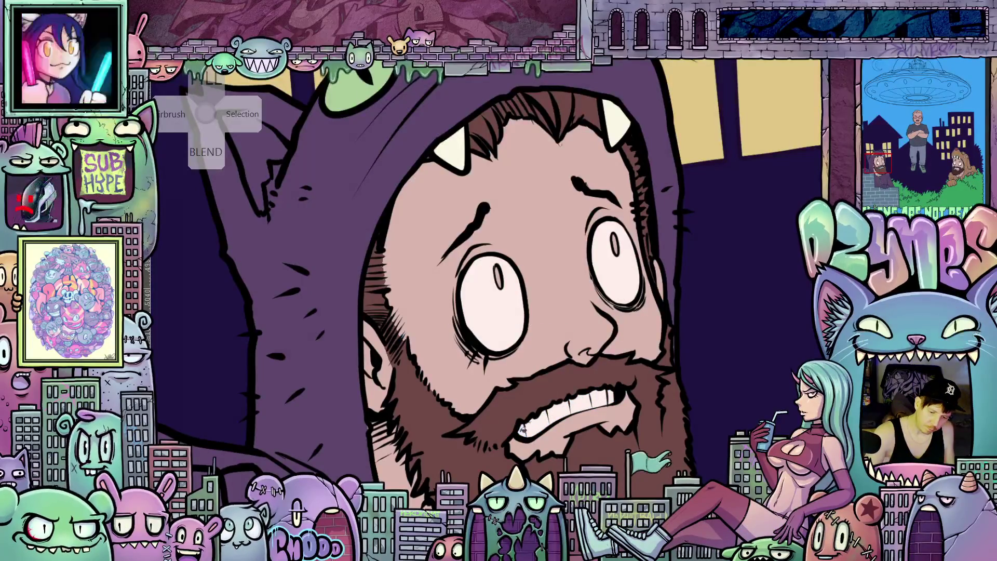
pyautogui.scroll(-5, 609, 380)
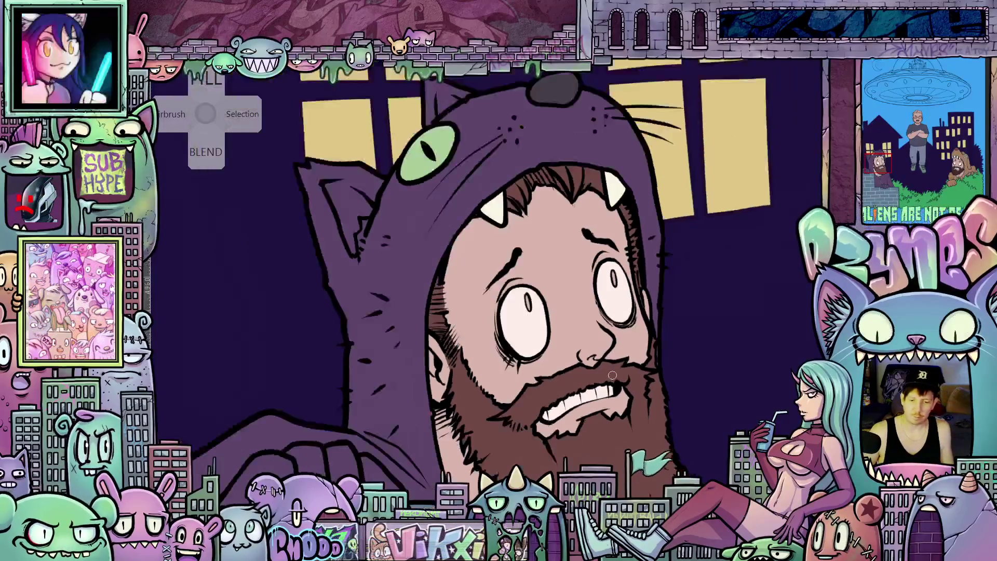
# Zoom out over the poster, zoom in on the bespectacled man's head, and darken his hair's right edge
pyautogui.scroll(-2, 623, 376)
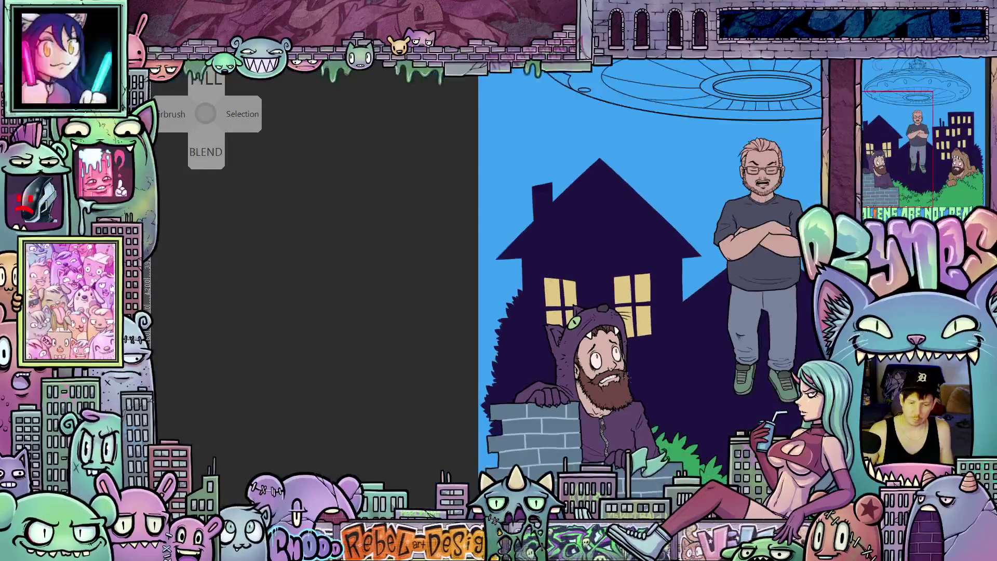
pyautogui.scroll(-5, 697, 440)
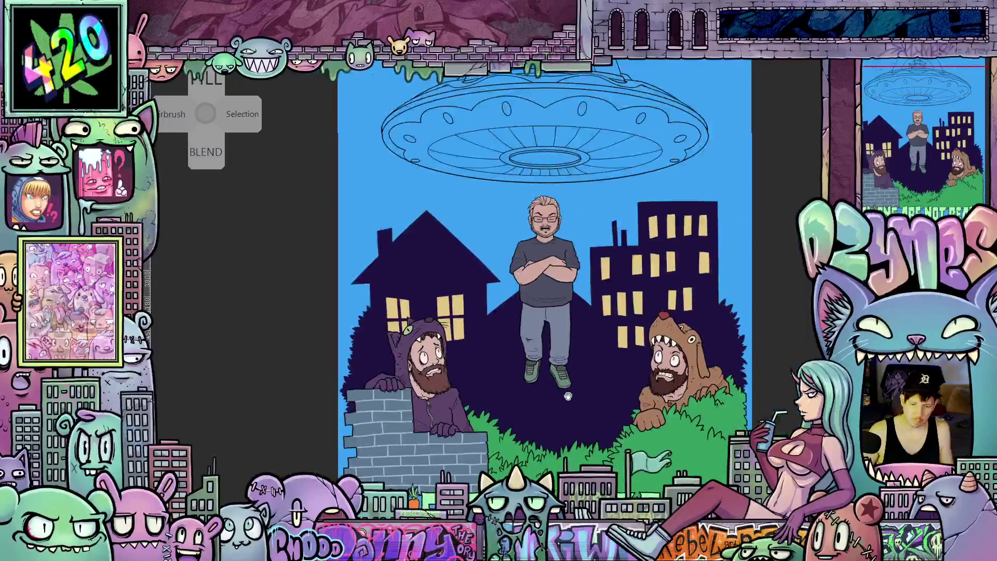
pyautogui.scroll(1, 577, 328)
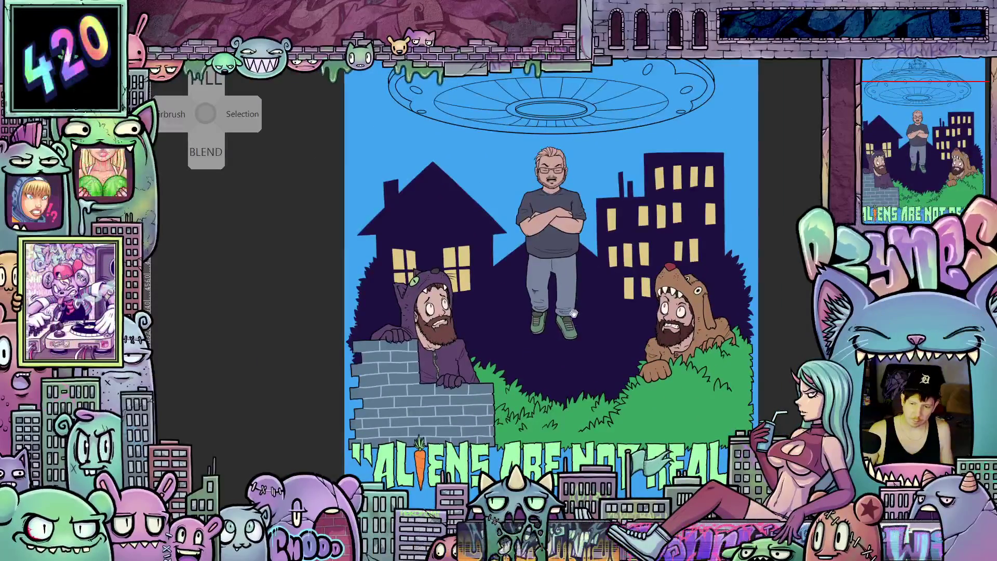
pyautogui.scroll(3, 577, 390)
pyautogui.moveTo(577, 389); pyautogui.dragTo(557, 314)
pyautogui.scroll(4, 557, 314)
pyautogui.scroll(-1, 581, 306)
pyautogui.scroll(10, 566, 327)
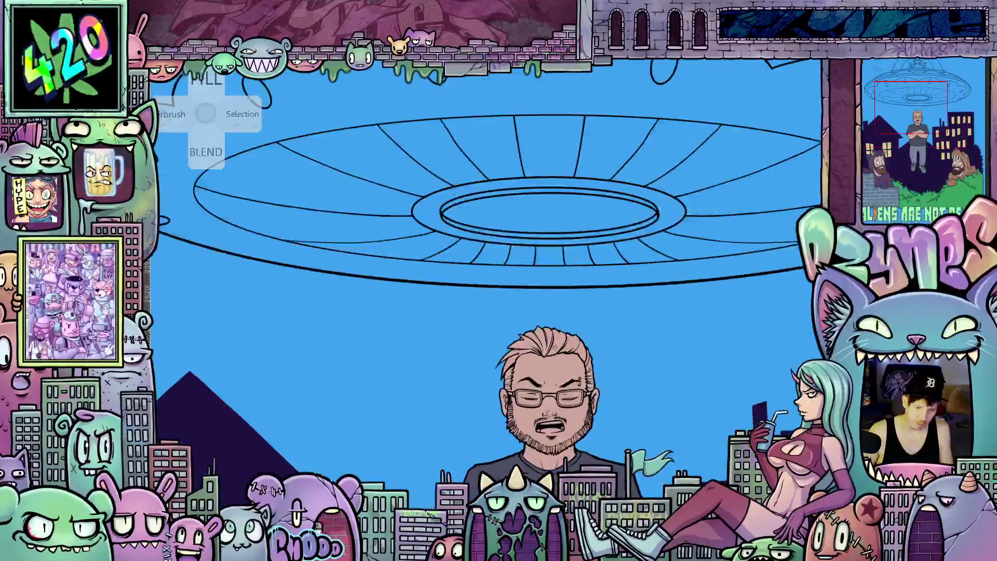
pyautogui.scroll(-3, 555, 347)
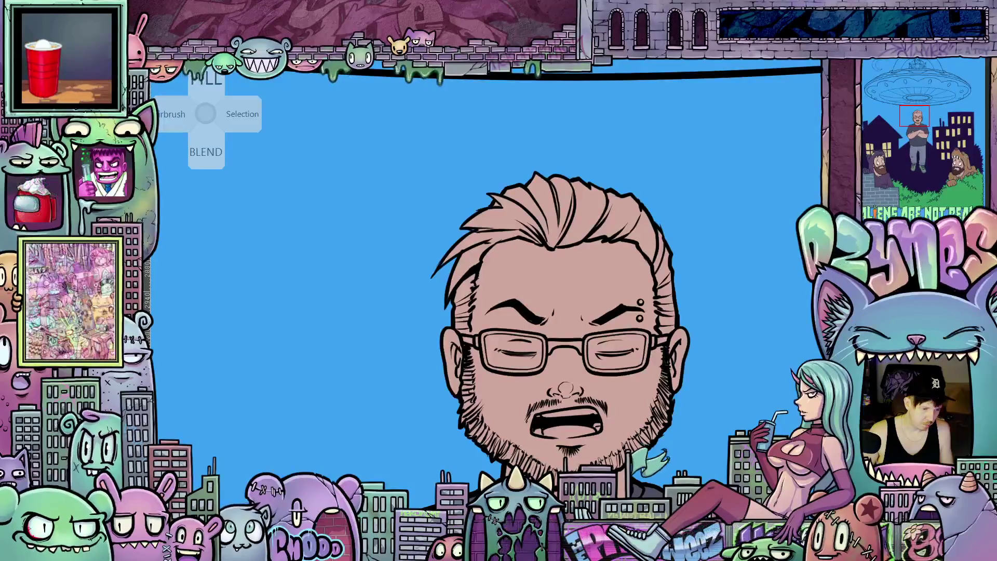
pyautogui.scroll(-2, 479, 373)
pyautogui.scroll(-5, 479, 372)
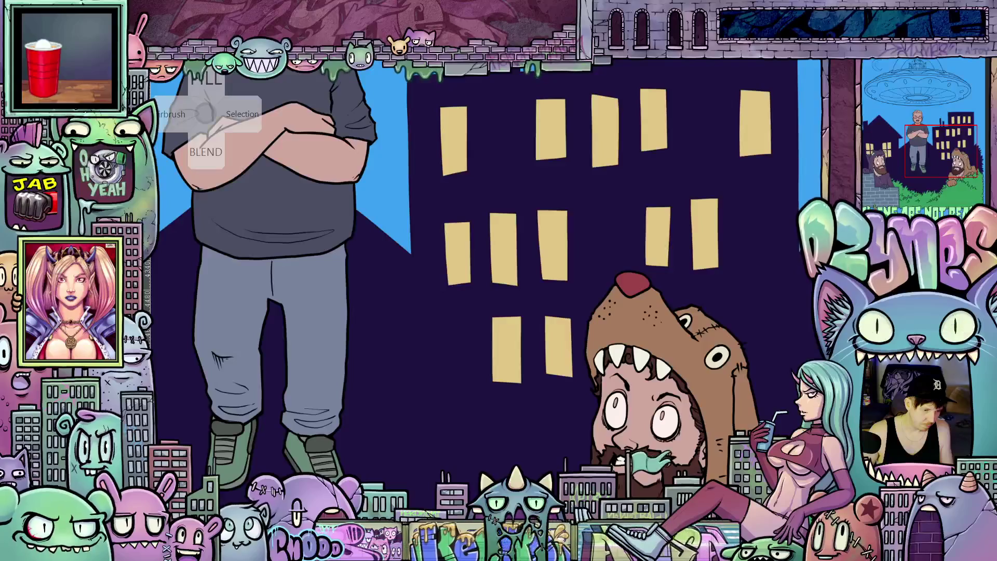
pyautogui.scroll(5, 525, 269)
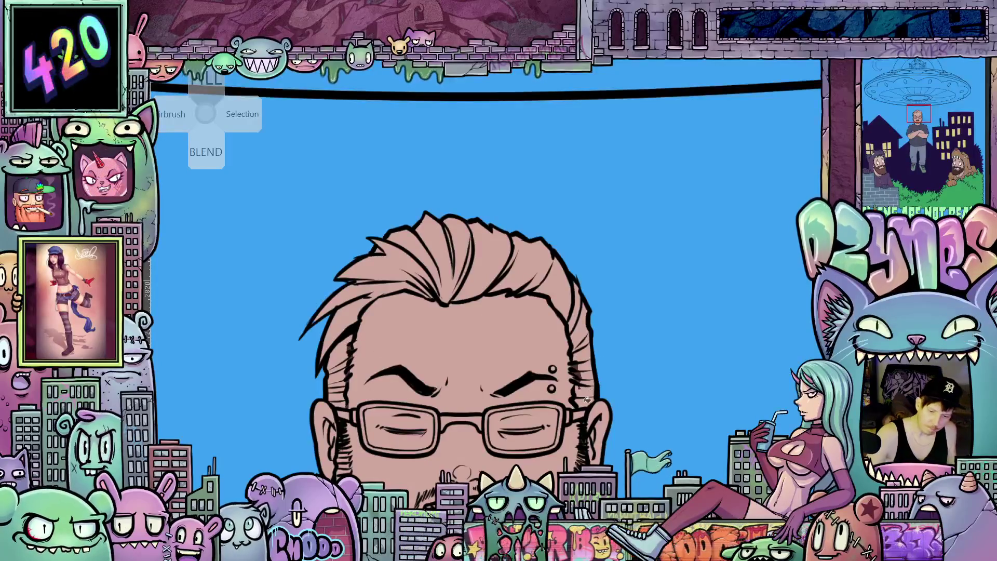
pyautogui.moveTo(587, 381); pyautogui.dragTo(582, 307)
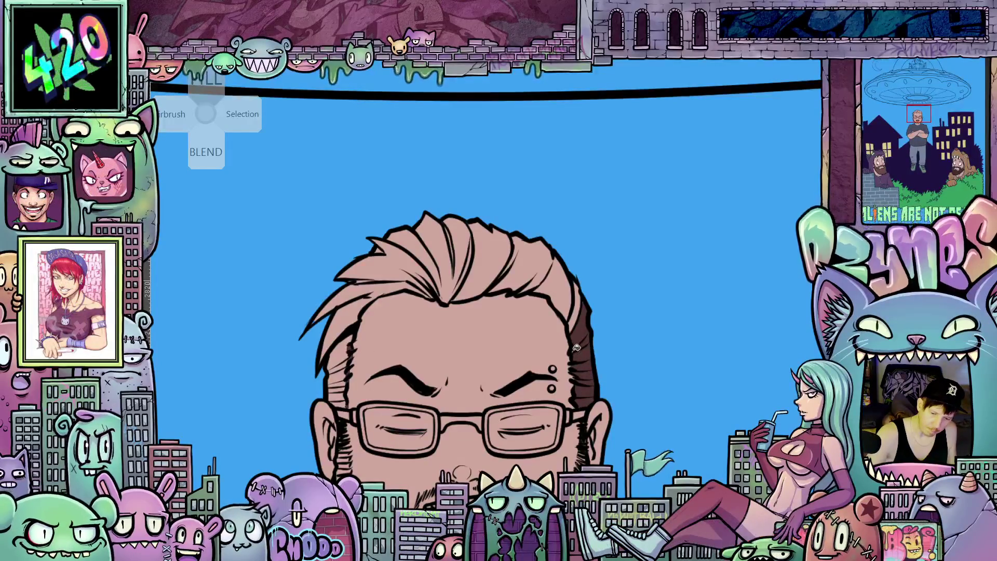
# Paint dark brown over the man's hair and start hatching the left edge of his beard
pyautogui.moveTo(576, 353)
pyautogui.mouseDown()
pyautogui.moveTo(574, 291)
pyautogui.moveTo(540, 259)
pyautogui.moveTo(472, 263)
pyautogui.moveTo(350, 288)
pyautogui.moveTo(359, 301)
pyautogui.moveTo(341, 395)
pyautogui.mouseUp()
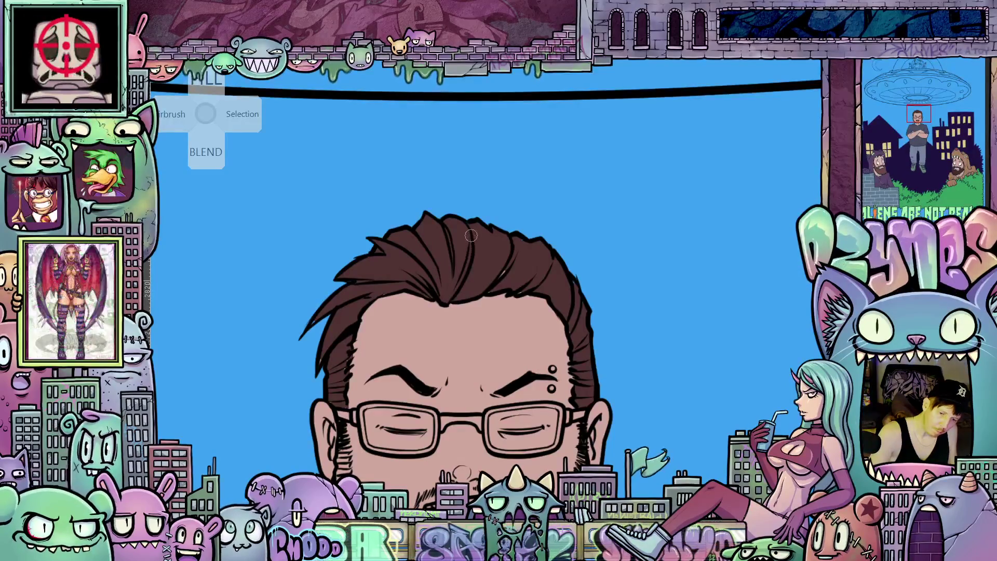
pyautogui.scroll(3, 514, 291)
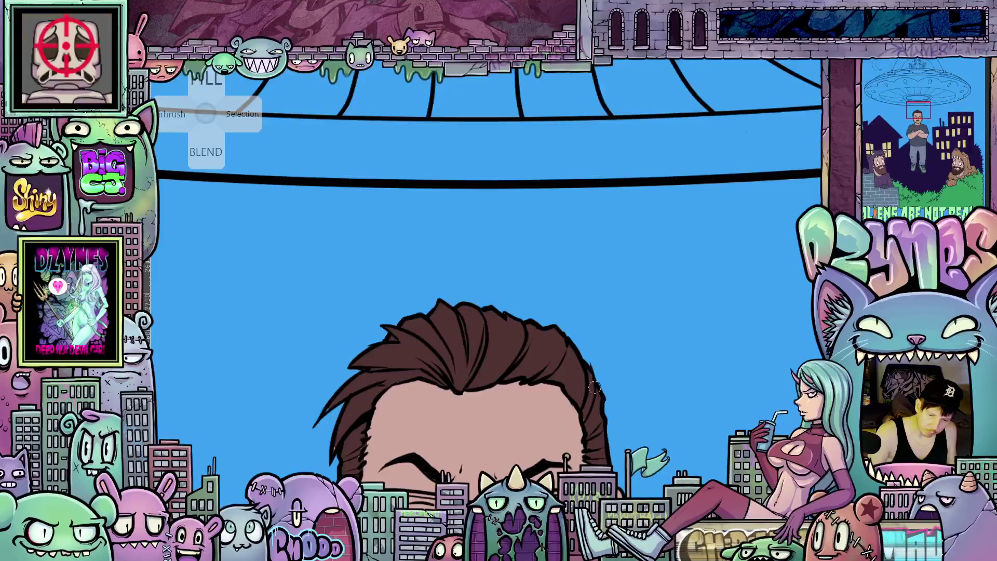
pyautogui.moveTo(605, 442)
pyautogui.mouseDown()
pyautogui.moveTo(621, 333)
pyautogui.moveTo(725, 333)
pyautogui.mouseUp()
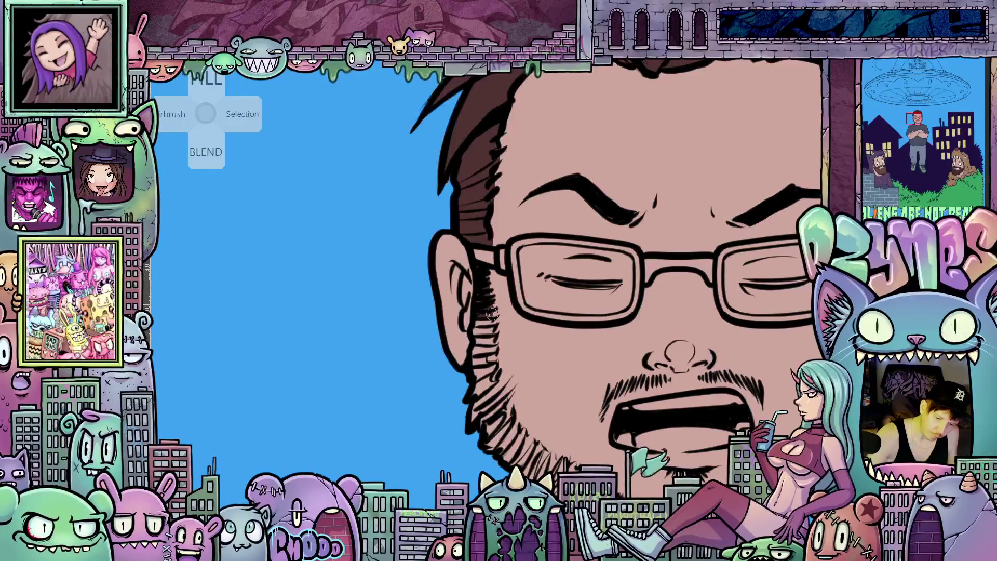
pyautogui.moveTo(494, 357)
pyautogui.mouseDown()
pyautogui.moveTo(492, 395)
pyautogui.moveTo(474, 398)
pyautogui.moveTo(485, 359)
pyautogui.mouseUp()
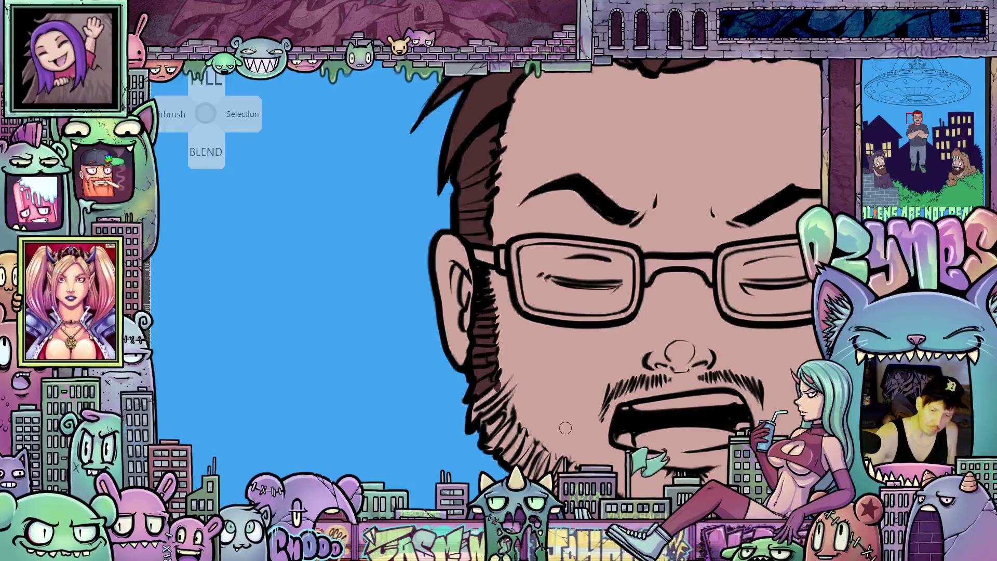
pyautogui.moveTo(559, 425); pyautogui.dragTo(546, 349)
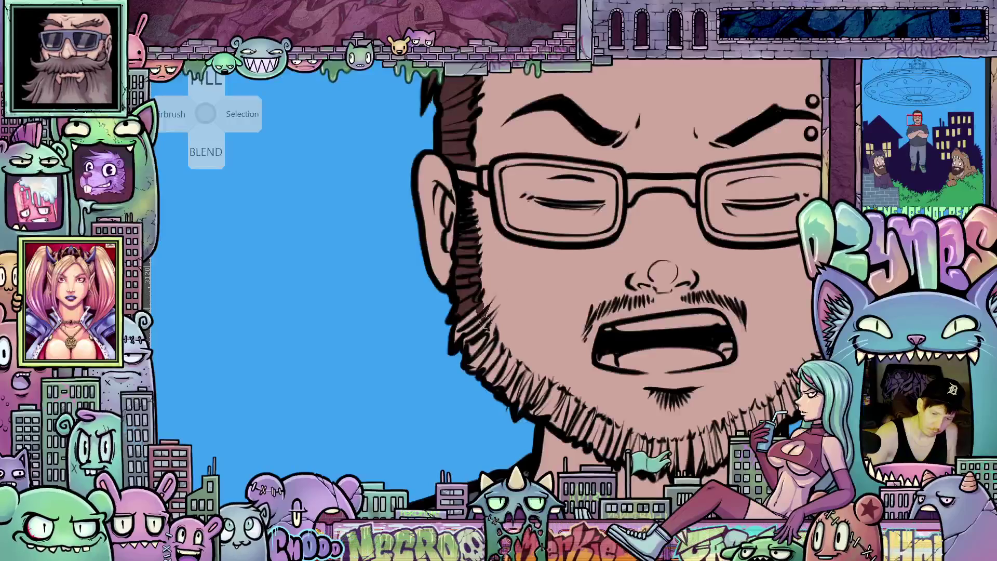
pyautogui.moveTo(494, 342)
pyautogui.mouseDown()
pyautogui.moveTo(519, 371)
pyautogui.moveTo(518, 412)
pyautogui.moveTo(500, 366)
pyautogui.moveTo(482, 371)
pyautogui.moveTo(473, 352)
pyautogui.moveTo(488, 345)
pyautogui.moveTo(477, 332)
pyautogui.moveTo(457, 343)
pyautogui.moveTo(479, 327)
pyautogui.mouseUp()
# Hatch dark brown strokes along the chin, left jaw and lower beard
pyautogui.moveTo(593, 414)
pyautogui.mouseDown()
pyautogui.moveTo(378, 418)
pyautogui.moveTo(644, 426)
pyautogui.moveTo(553, 465)
pyautogui.mouseUp()
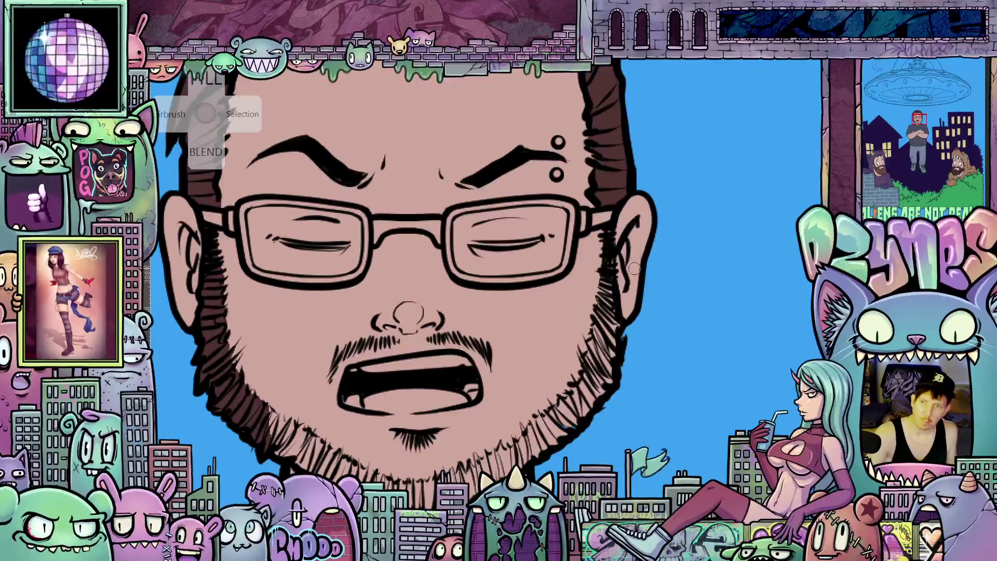
pyautogui.moveTo(605, 367)
pyautogui.mouseDown()
pyautogui.moveTo(653, 344)
pyautogui.moveTo(654, 333)
pyautogui.moveTo(645, 379)
pyautogui.mouseUp()
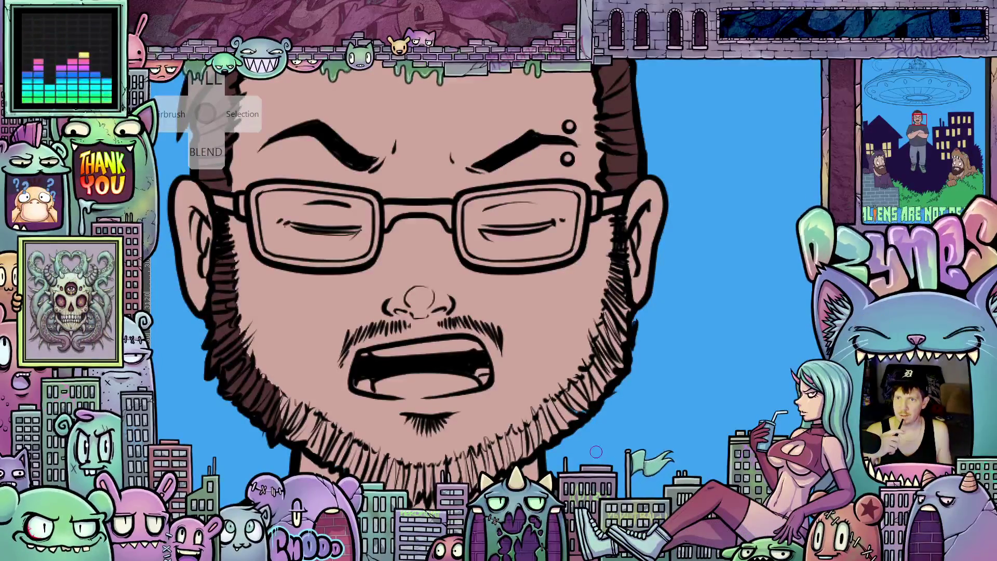
pyautogui.moveTo(650, 357); pyautogui.dragTo(774, 407)
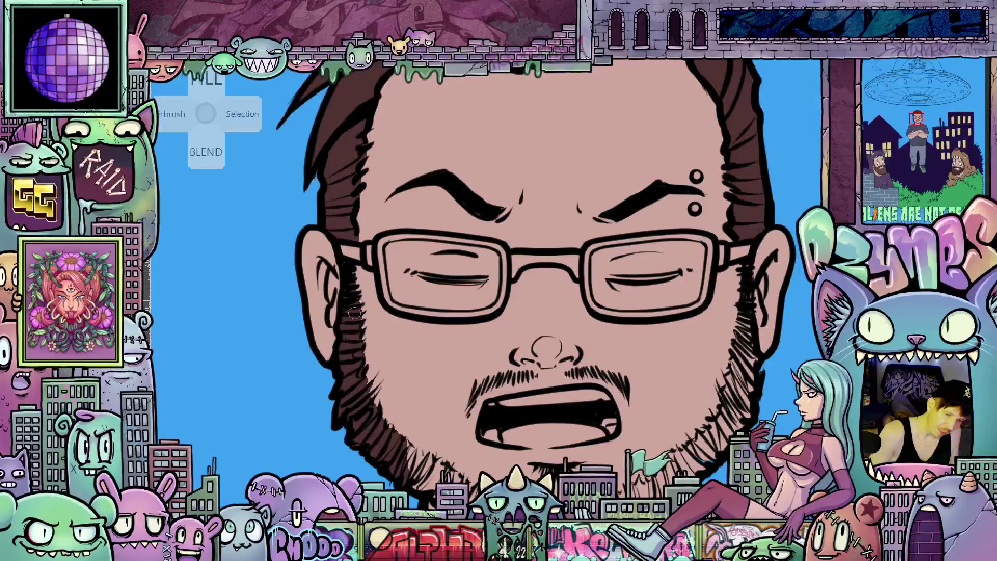
pyautogui.moveTo(713, 398)
pyautogui.mouseDown()
pyautogui.moveTo(645, 299)
pyautogui.moveTo(635, 362)
pyautogui.mouseUp()
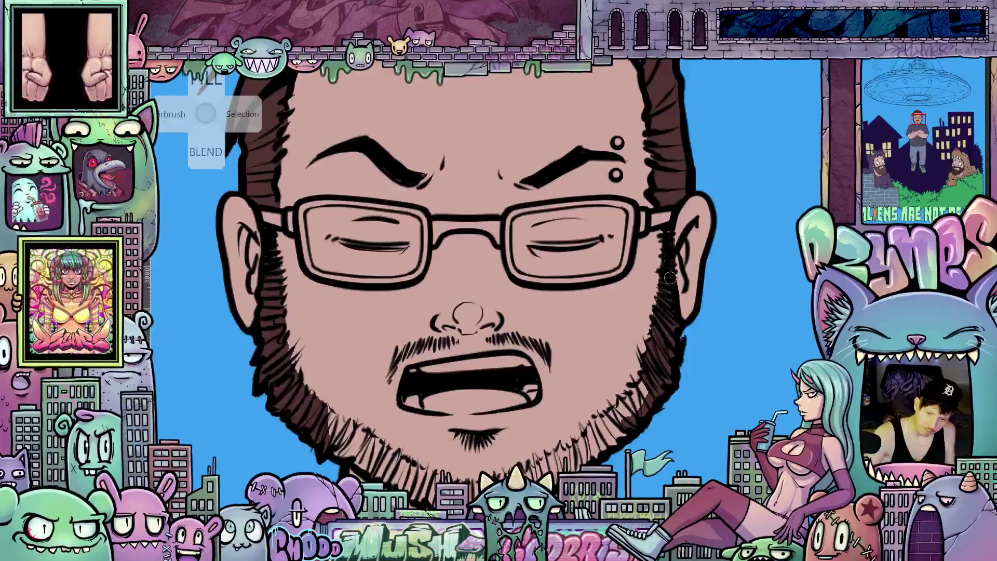
pyautogui.scroll(-3, 668, 238)
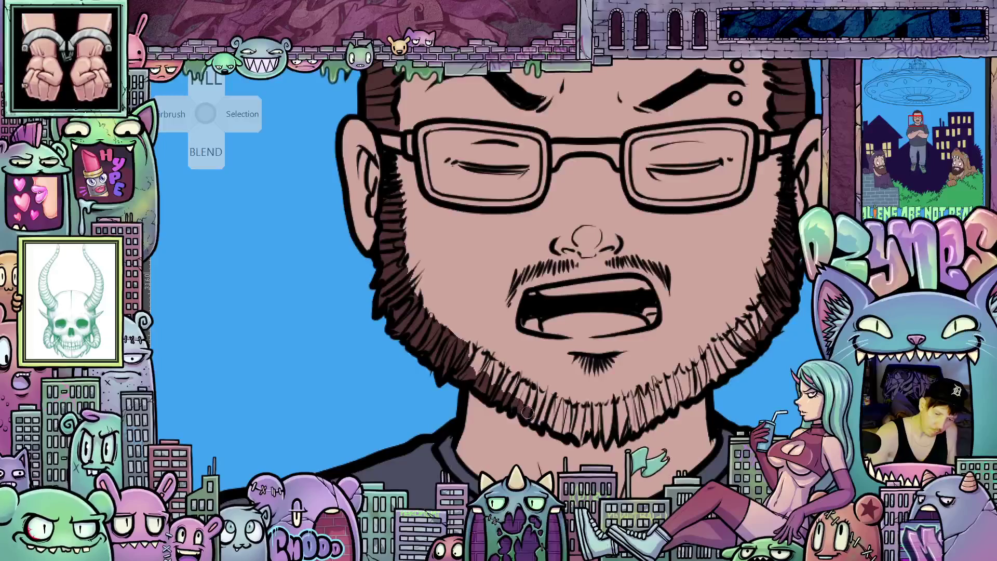
pyautogui.moveTo(517, 392); pyautogui.dragTo(496, 379)
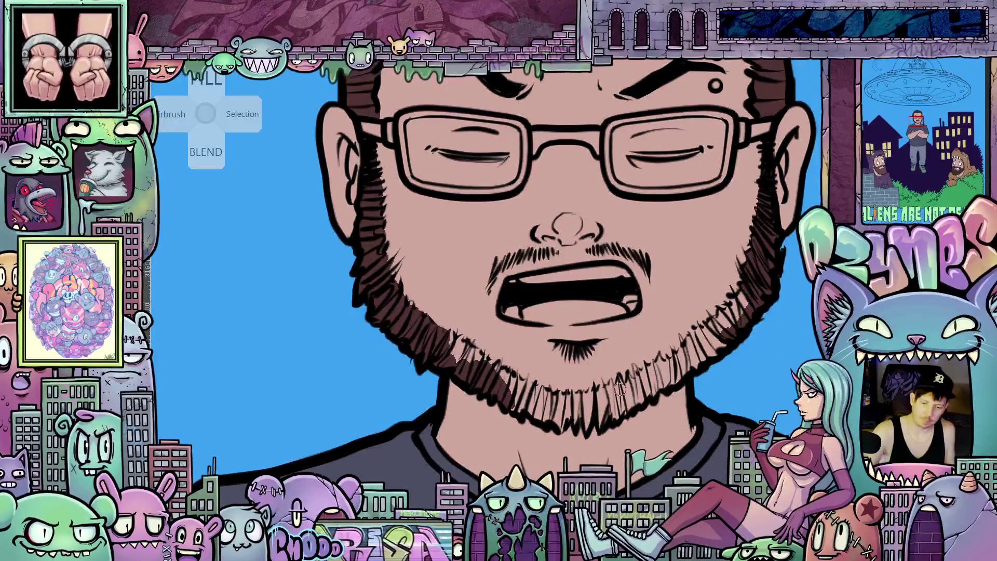
pyautogui.moveTo(613, 383)
pyautogui.mouseDown()
pyautogui.moveTo(689, 347)
pyautogui.moveTo(726, 312)
pyautogui.moveTo(735, 317)
pyautogui.moveTo(711, 343)
pyautogui.moveTo(727, 338)
pyautogui.moveTo(665, 384)
pyautogui.moveTo(654, 387)
pyautogui.moveTo(690, 353)
pyautogui.moveTo(653, 377)
pyautogui.moveTo(635, 403)
pyautogui.moveTo(602, 399)
pyautogui.moveTo(610, 362)
pyautogui.mouseUp()
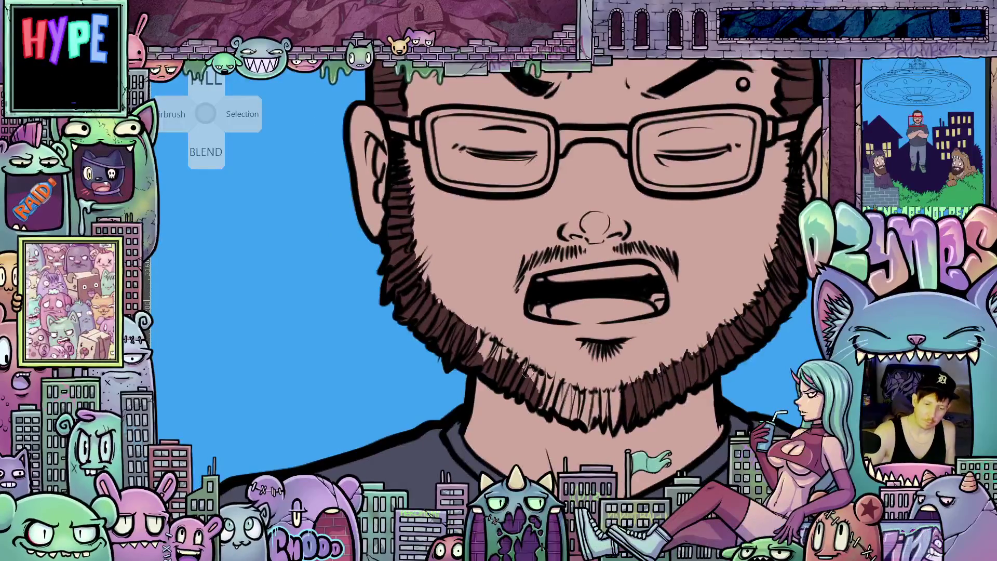
pyautogui.moveTo(474, 342)
pyautogui.mouseDown()
pyautogui.moveTo(482, 359)
pyautogui.moveTo(496, 351)
pyautogui.moveTo(535, 382)
pyautogui.moveTo(525, 365)
pyautogui.moveTo(548, 408)
pyautogui.moveTo(566, 416)
pyautogui.mouseUp()
pyautogui.moveTo(550, 399); pyautogui.dragTo(576, 420)
pyautogui.moveTo(544, 381); pyautogui.dragTo(569, 413)
pyautogui.moveTo(541, 375)
pyautogui.mouseDown()
pyautogui.moveTo(563, 401)
pyautogui.moveTo(577, 400)
pyautogui.moveTo(592, 430)
pyautogui.moveTo(613, 394)
pyautogui.moveTo(589, 397)
pyautogui.moveTo(626, 400)
pyautogui.mouseUp()
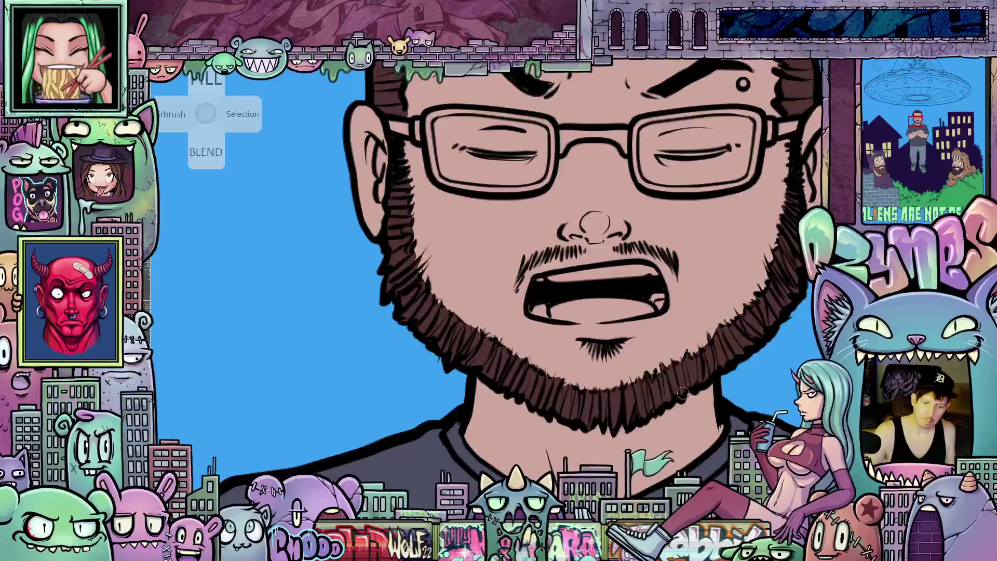
pyautogui.scroll(-5, 599, 373)
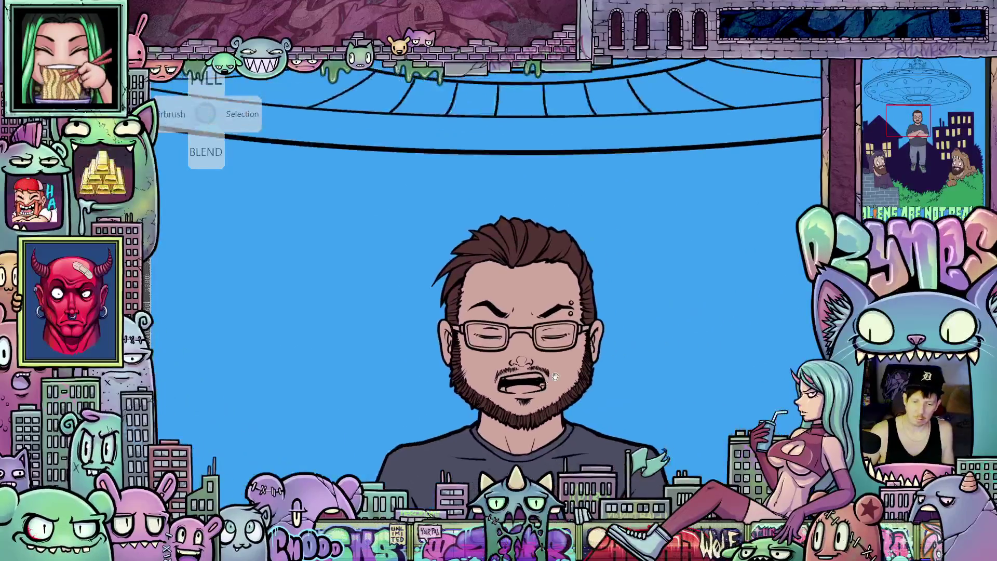
pyautogui.scroll(5, 598, 373)
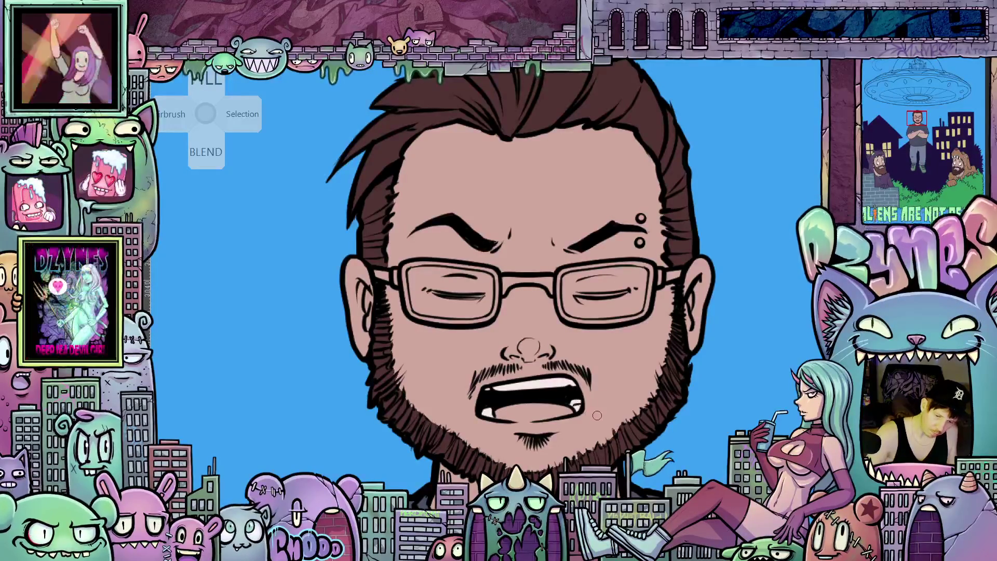
pyautogui.scroll(-5, 587, 395)
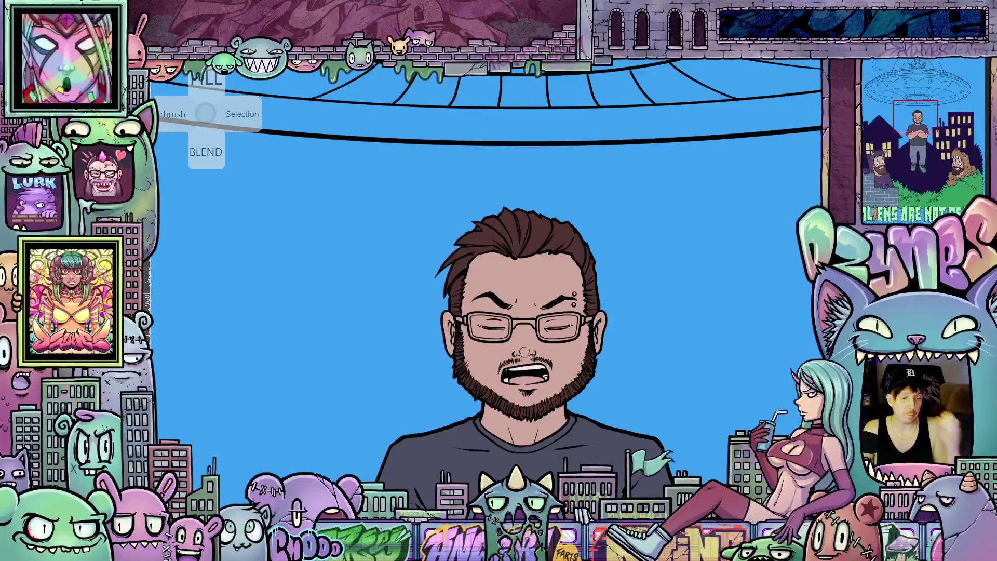
pyautogui.scroll(-6, 404, 129)
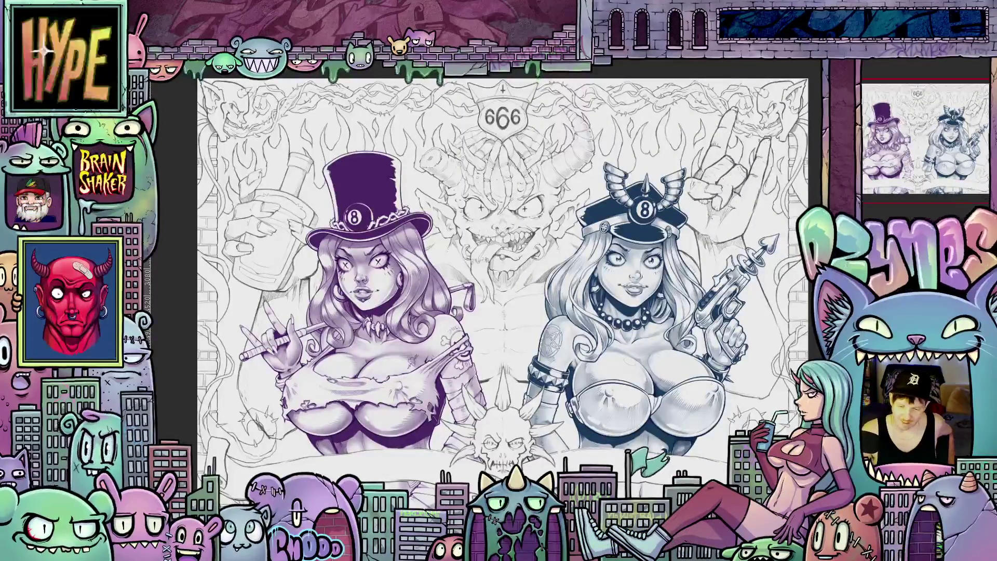
# Nudge the pinup sketch's view, then switch to the Aliens poster document
pyautogui.moveTo(205, 64); pyautogui.dragTo(206, 114)
pyautogui.moveTo(503, 311)
pyautogui.mouseDown()
pyautogui.moveTo(503, 275)
pyautogui.moveTo(502, 326)
pyautogui.mouseUp()
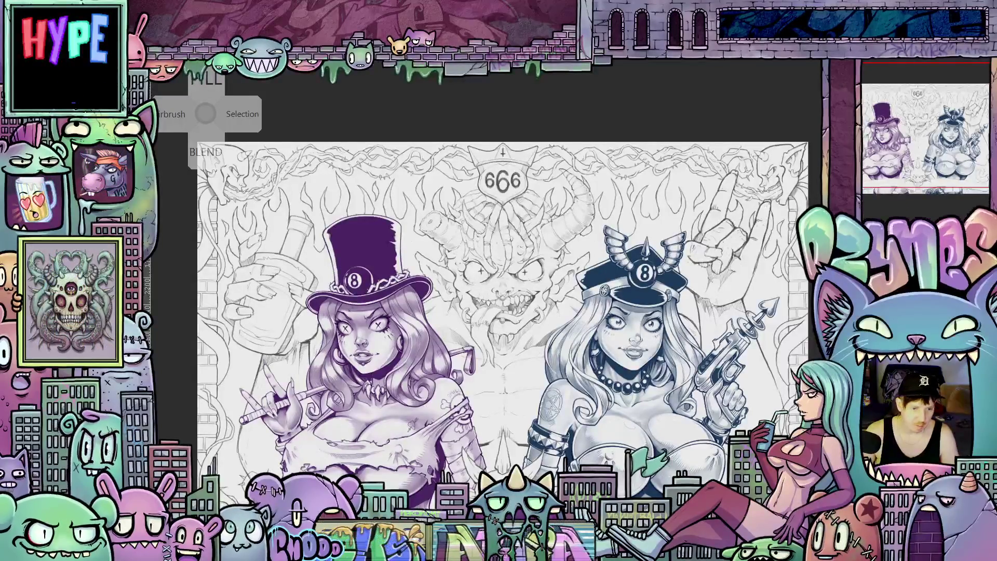
pyautogui.hotkey('ctrl', 'Tab')
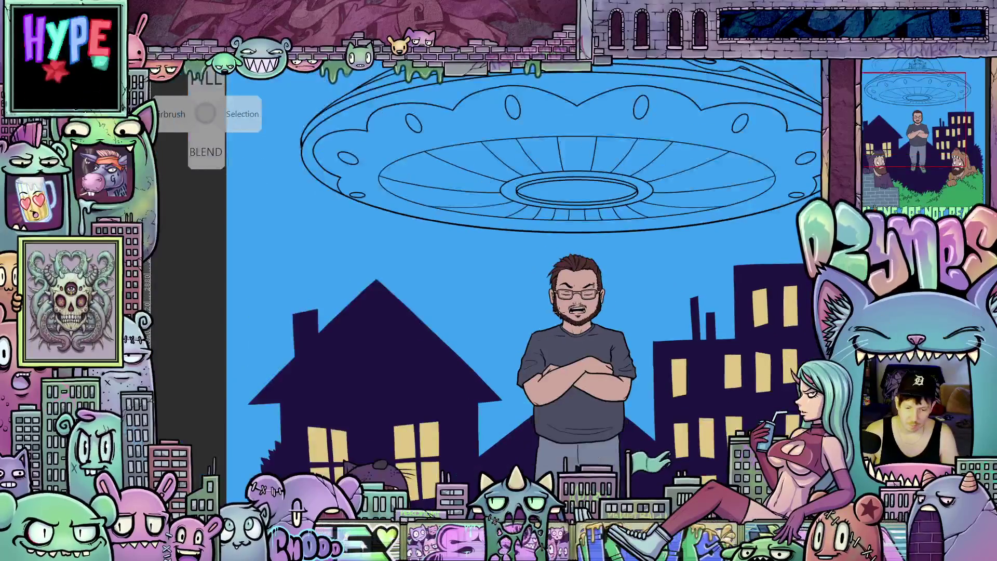
# Fill the glasses' left lens frame, bridge and right lens frame dark grey
pyautogui.scroll(5, 583, 331)
pyautogui.scroll(5, 582, 332)
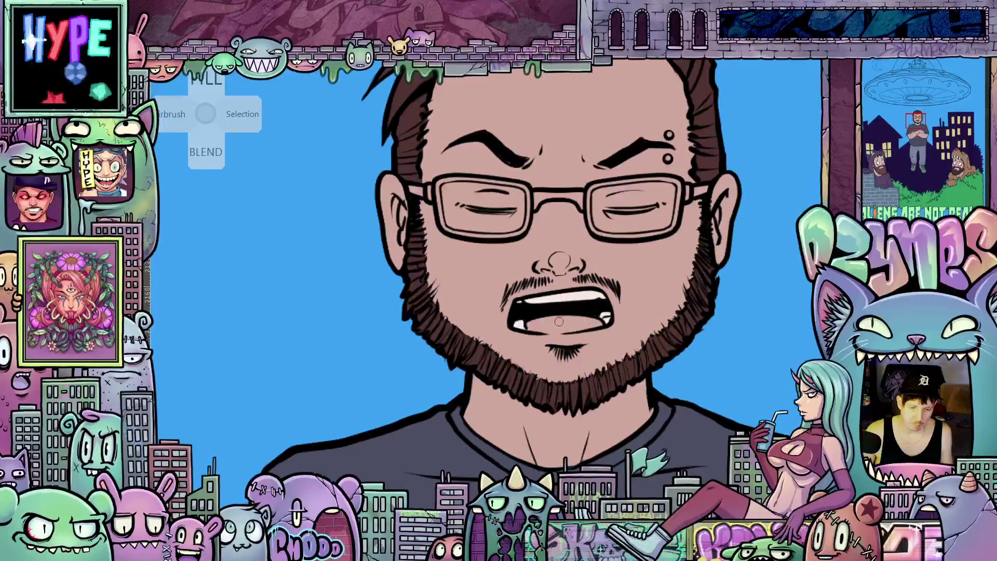
pyautogui.moveTo(522, 272); pyautogui.dragTo(485, 363)
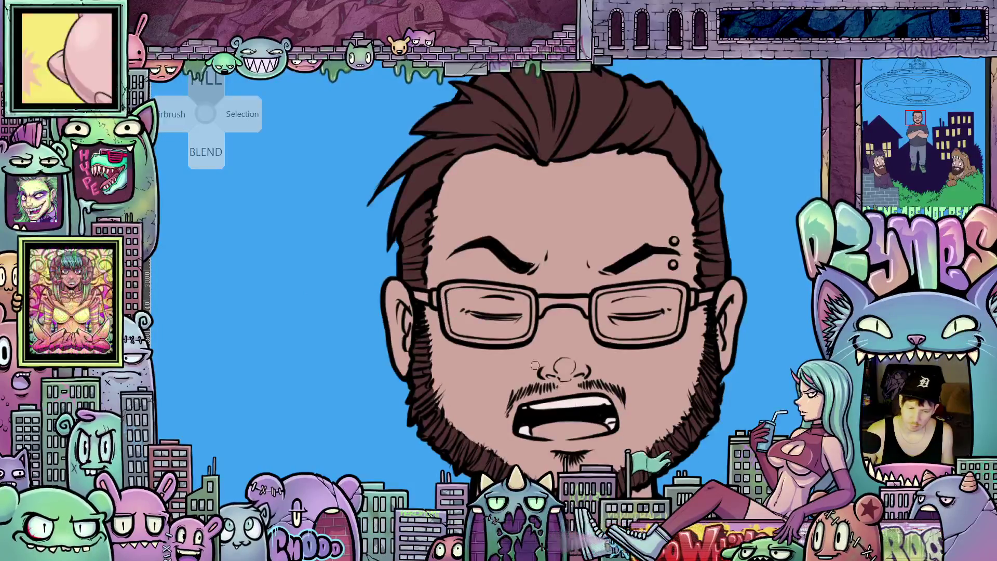
pyautogui.click(447, 305)
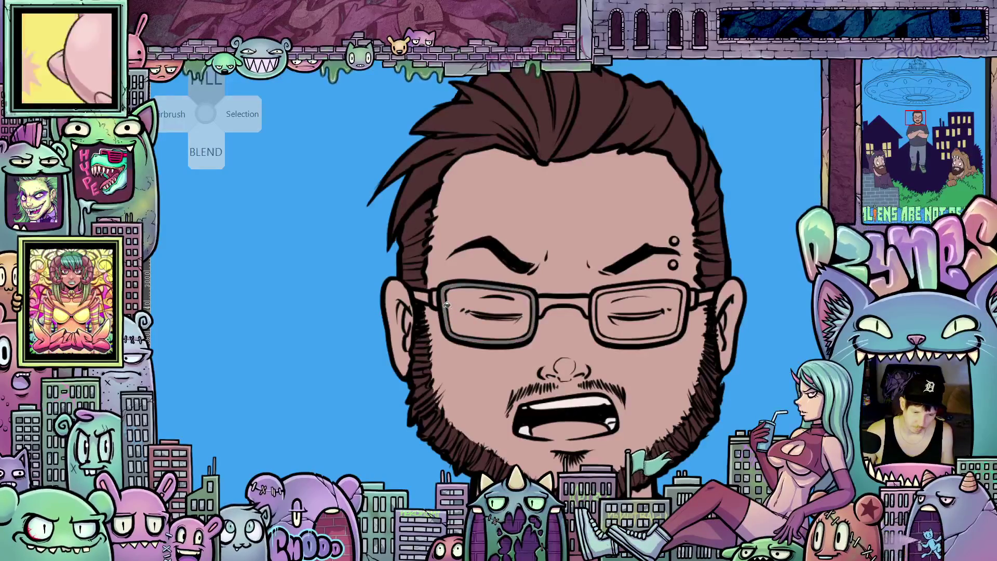
pyautogui.click(573, 299)
pyautogui.click(597, 301)
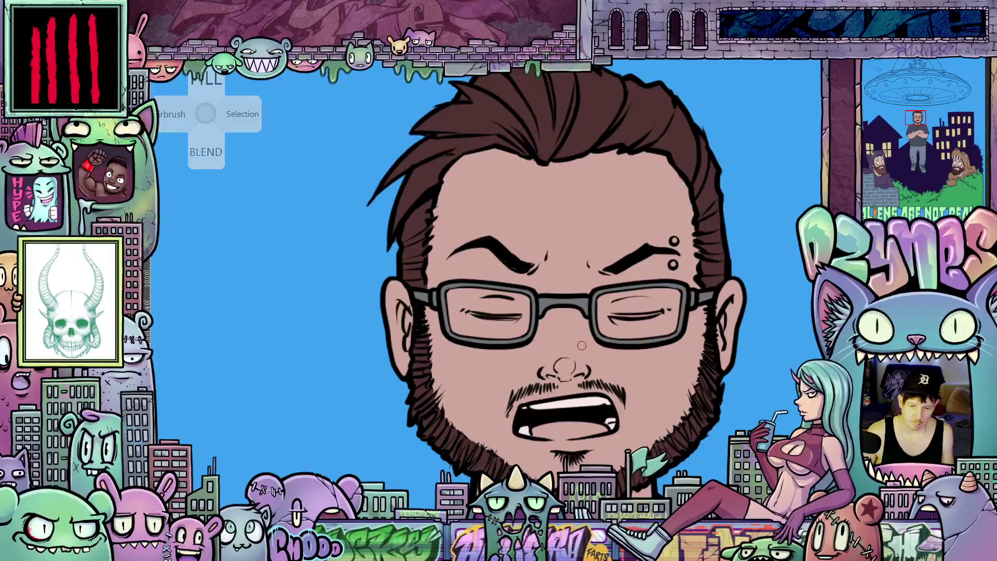
pyautogui.scroll(-5, 577, 344)
pyautogui.scroll(-3, 606, 354)
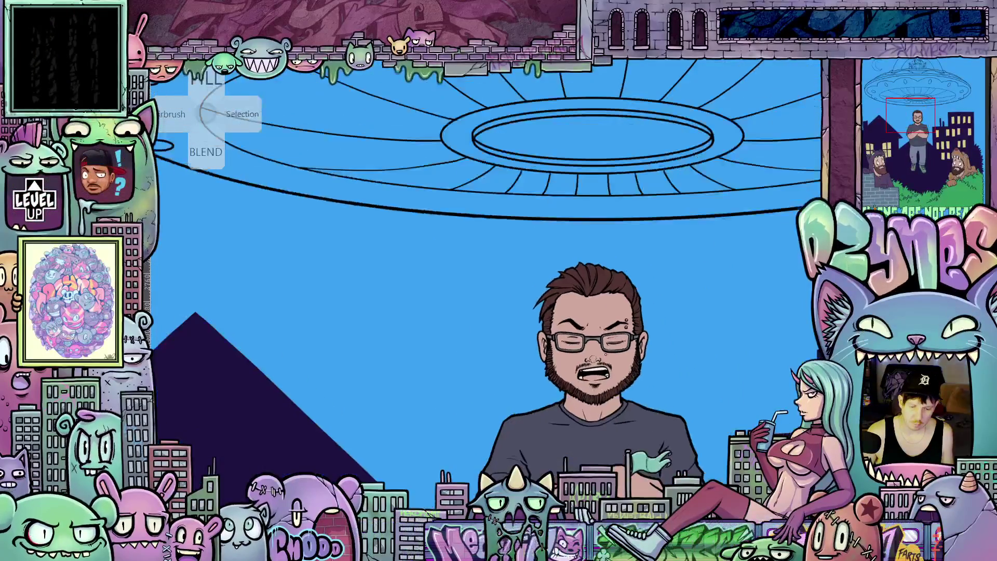
pyautogui.scroll(-3, 652, 353)
# Fill the four claw tips on the hand resting on the brick wall cream
pyautogui.moveTo(652, 352)
pyautogui.mouseDown()
pyautogui.moveTo(591, 264)
pyautogui.moveTo(590, 244)
pyautogui.moveTo(592, 265)
pyautogui.moveTo(639, 264)
pyautogui.mouseUp()
pyautogui.scroll(-2, 639, 263)
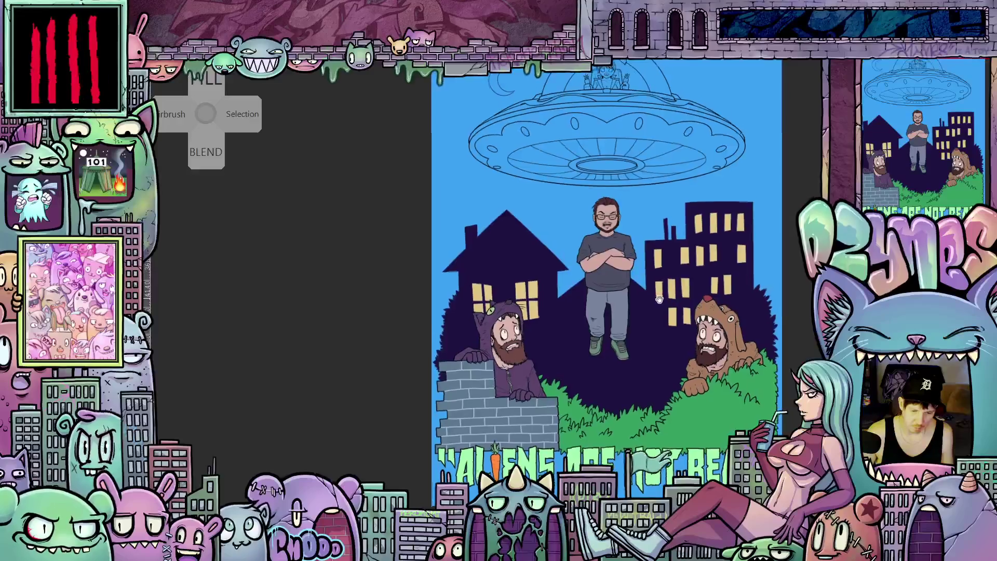
pyautogui.scroll(5, 548, 323)
pyautogui.scroll(3, 547, 323)
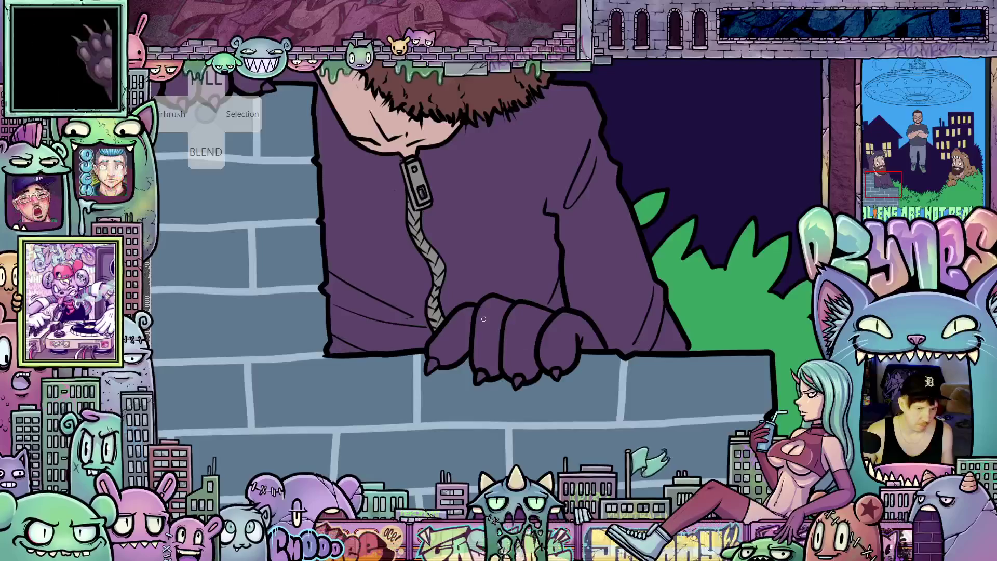
pyautogui.scroll(-3, 521, 341)
pyautogui.scroll(2, 490, 299)
pyautogui.scroll(3, 466, 361)
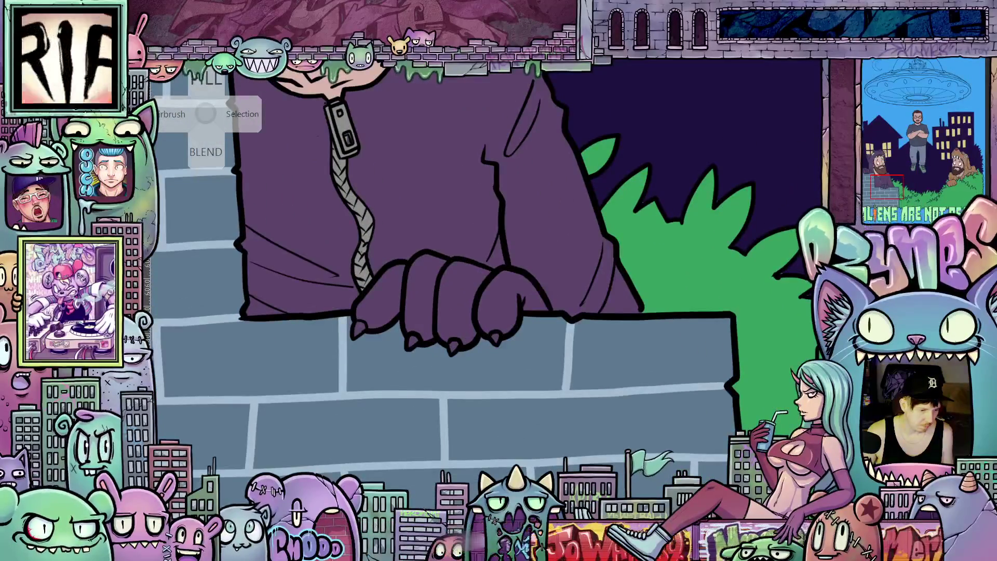
pyautogui.scroll(-3, 483, 280)
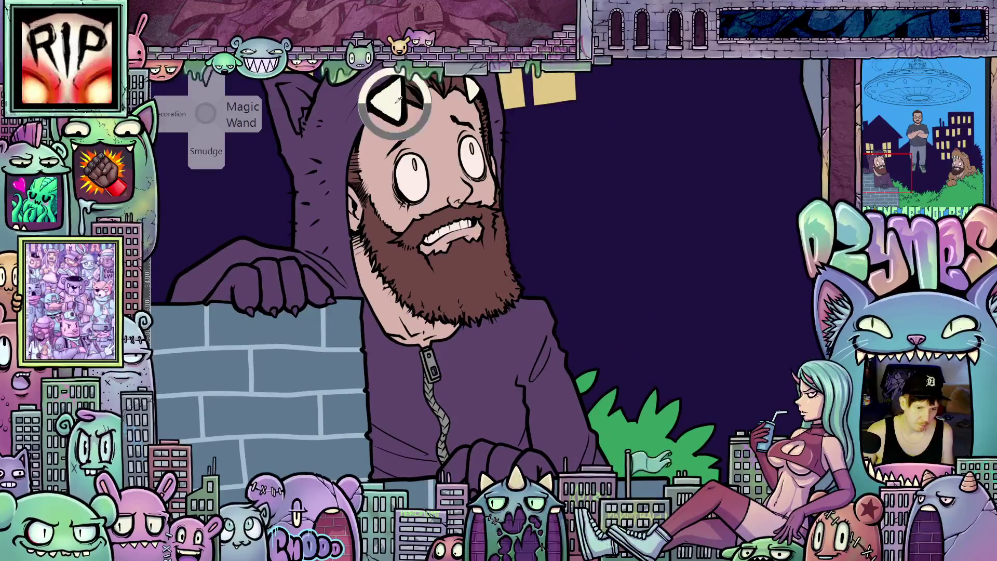
pyautogui.scroll(2, 546, 463)
pyautogui.scroll(3, 555, 338)
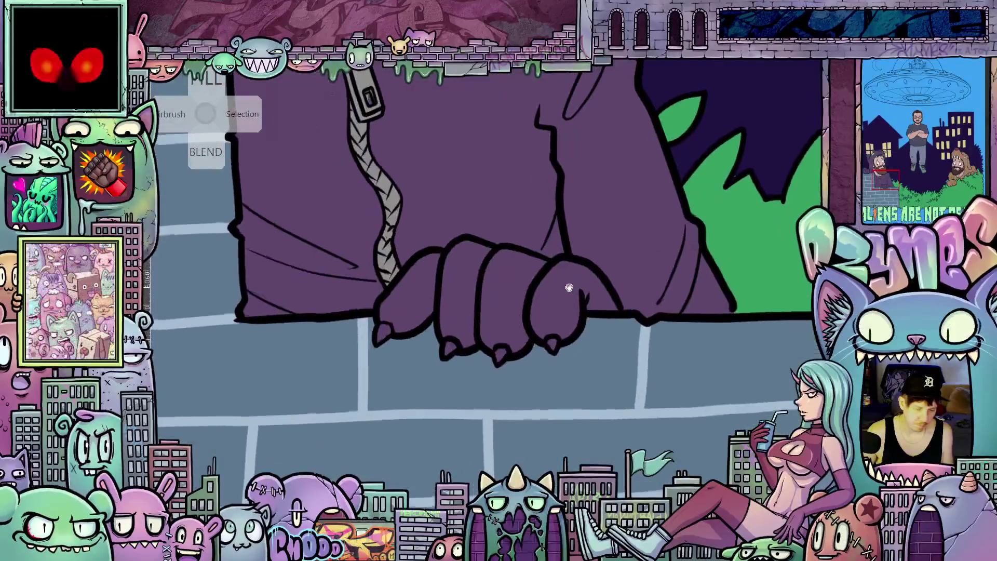
pyautogui.click(553, 344)
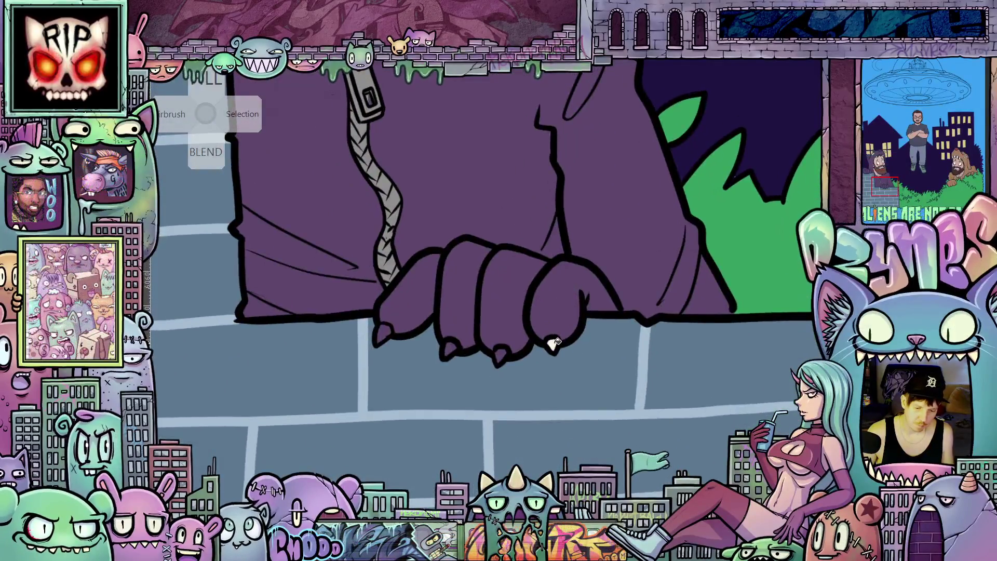
pyautogui.click(501, 355)
pyautogui.click(449, 349)
pyautogui.click(384, 333)
# Move the view to the other hand and frame the cat-hood character's whole panel
pyautogui.moveTo(337, 404)
pyautogui.mouseDown()
pyautogui.moveTo(468, 363)
pyautogui.moveTo(502, 267)
pyautogui.moveTo(606, 383)
pyautogui.mouseUp()
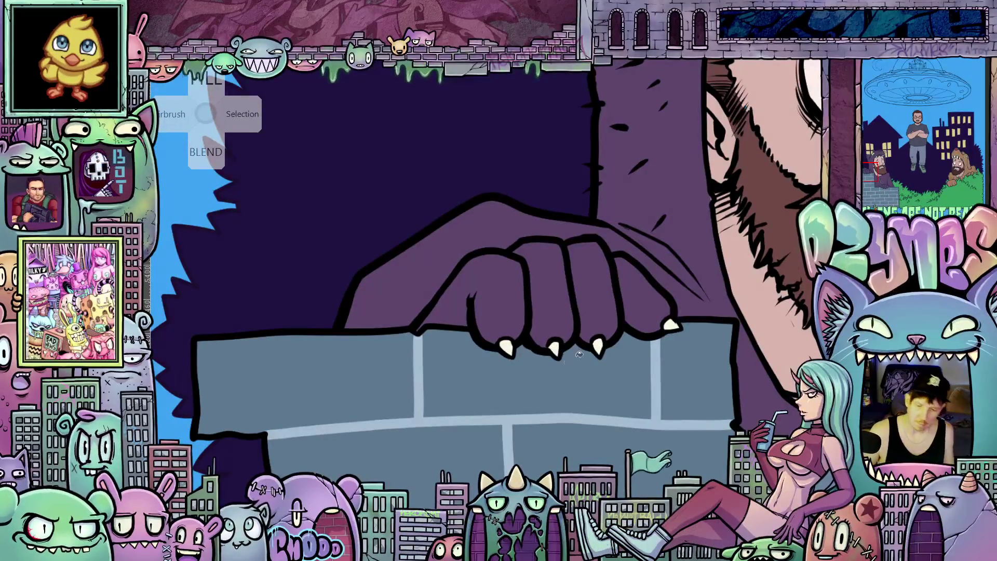
pyautogui.scroll(-6, 568, 361)
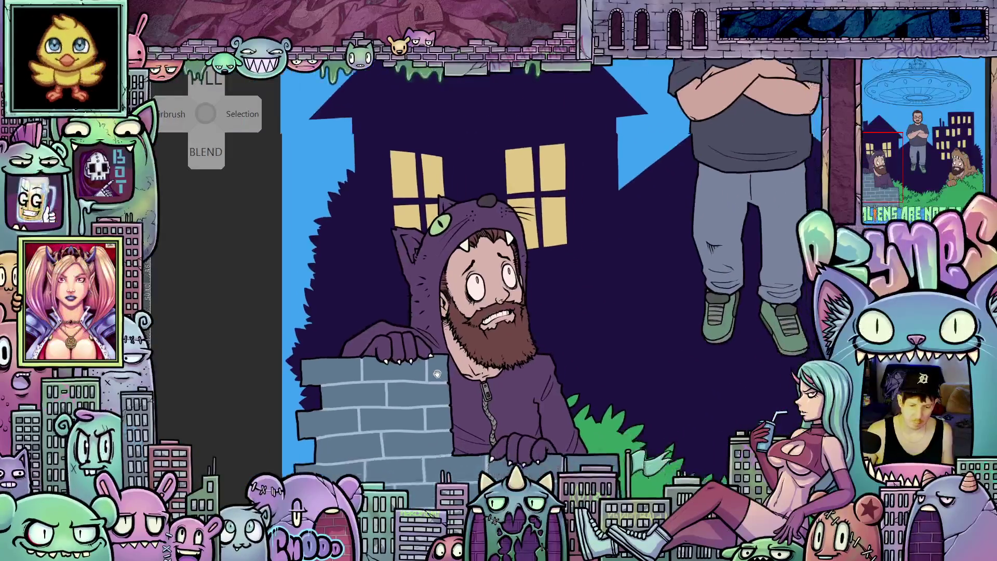
pyautogui.moveTo(436, 374); pyautogui.dragTo(303, 379)
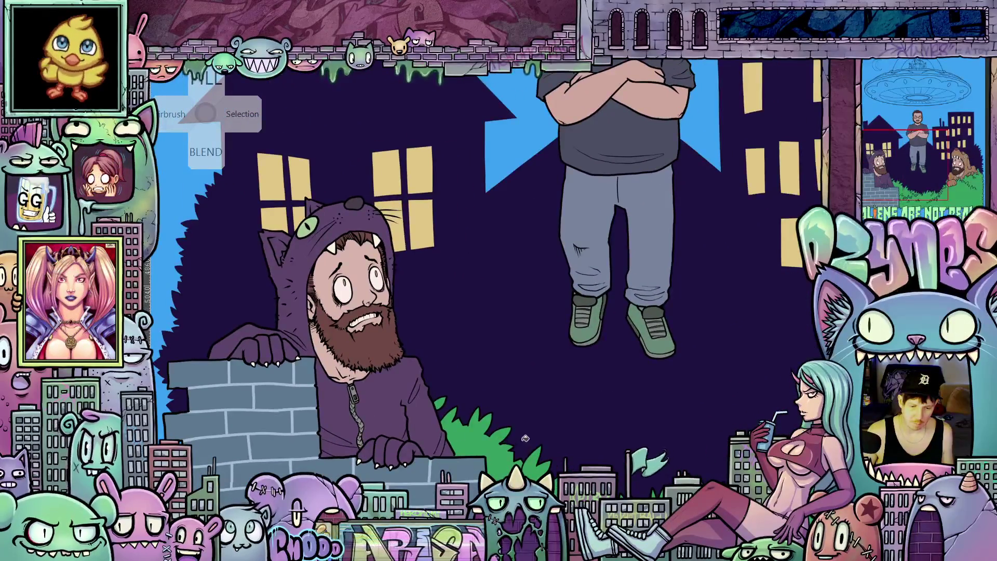
pyautogui.scroll(-5, 525, 438)
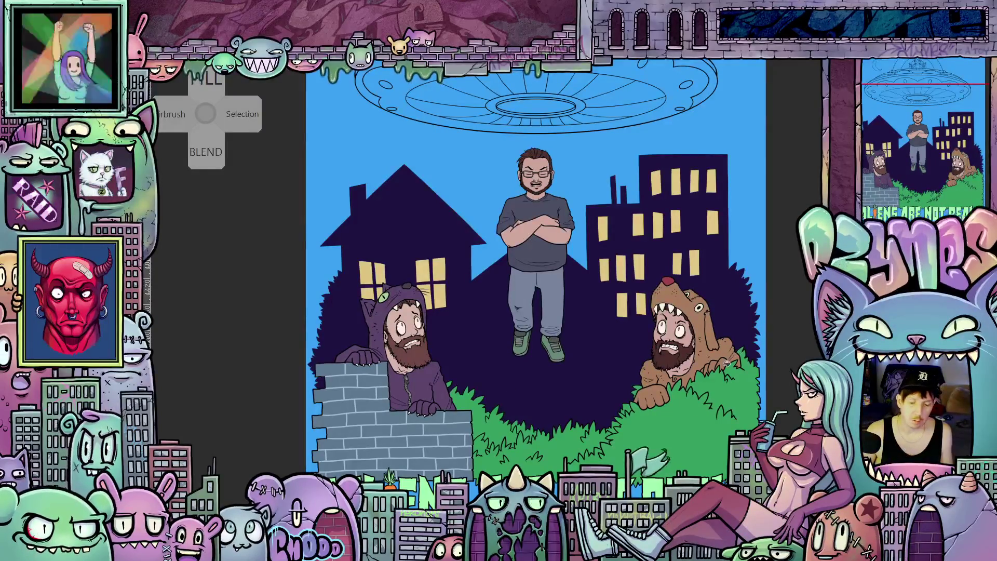
pyautogui.scroll(-2, 760, 350)
pyautogui.moveTo(761, 351); pyautogui.dragTo(783, 470)
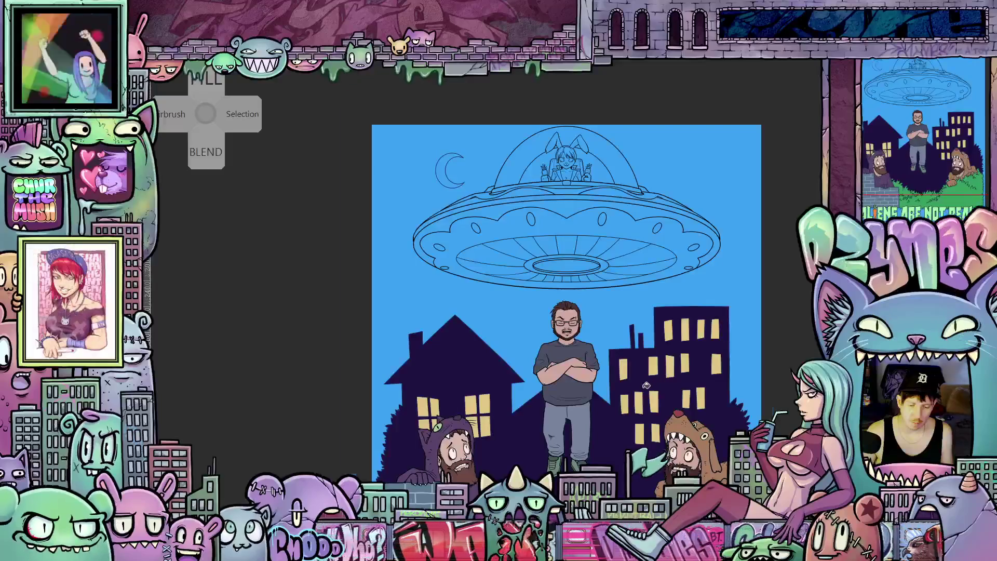
pyautogui.scroll(1, 641, 389)
pyautogui.moveTo(629, 404); pyautogui.dragTo(632, 481)
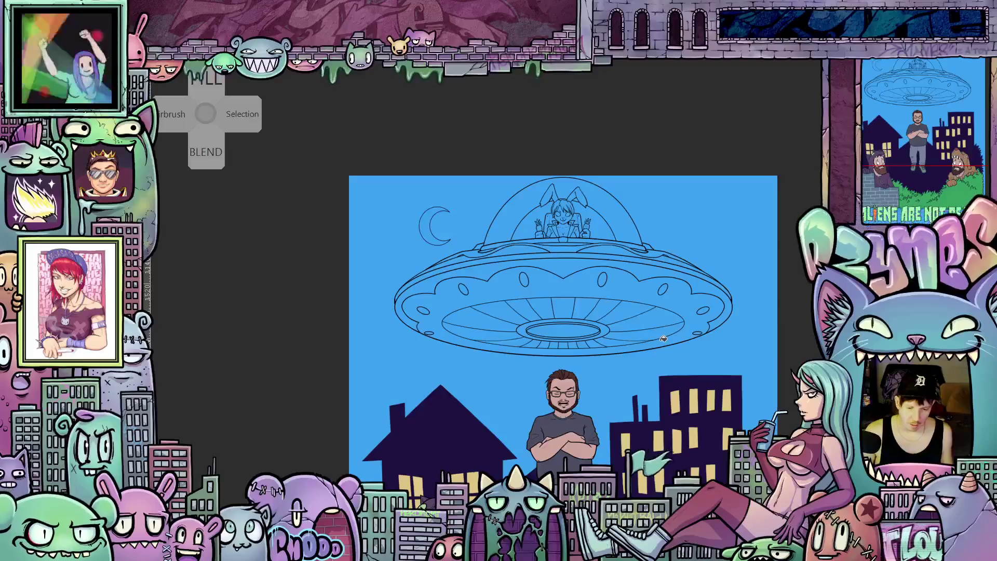
pyautogui.scroll(-3, 664, 338)
pyautogui.moveTo(649, 358)
pyautogui.mouseDown()
pyautogui.moveTo(621, 260)
pyautogui.moveTo(622, 305)
pyautogui.mouseUp()
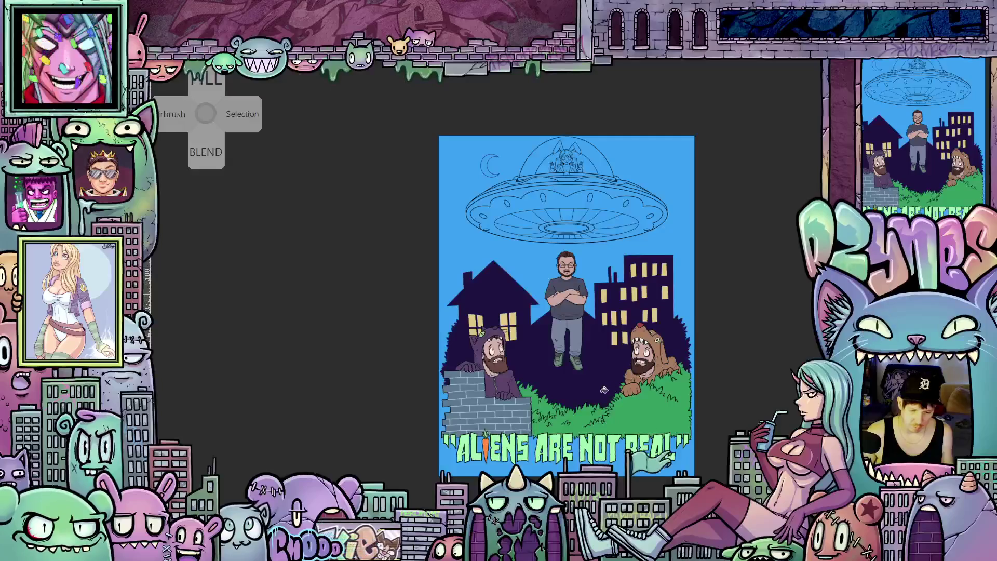
pyautogui.scroll(1, 590, 385)
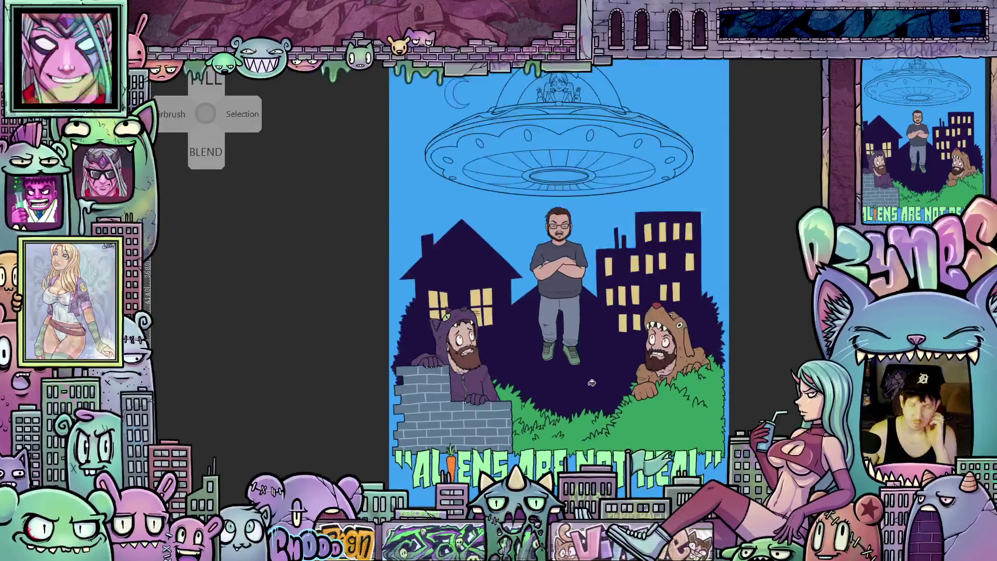
pyautogui.scroll(1, 591, 383)
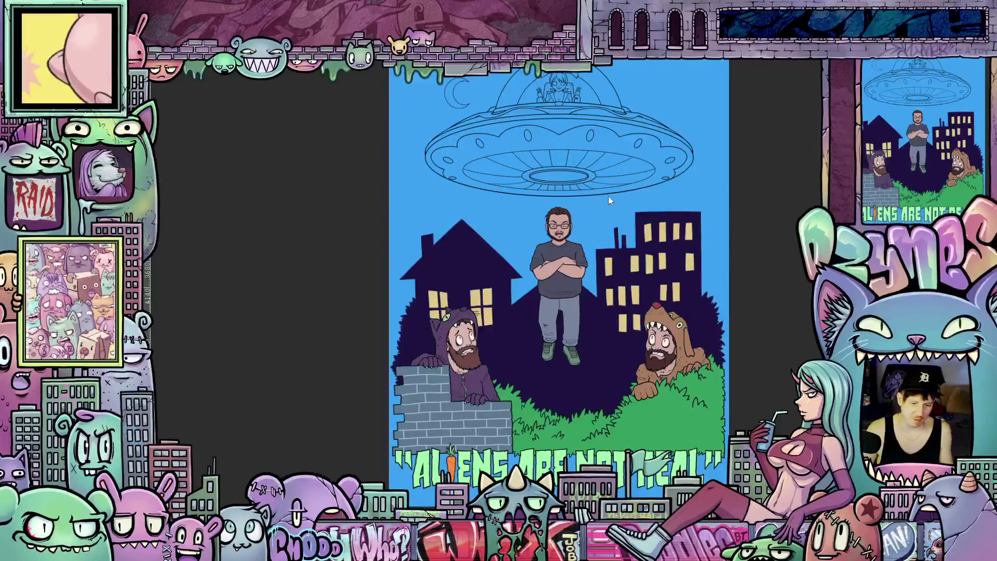
pyautogui.scroll(-1, 606, 214)
pyautogui.moveTo(605, 214)
pyautogui.mouseDown()
pyautogui.moveTo(608, 249)
pyautogui.moveTo(624, 217)
pyautogui.moveTo(625, 226)
pyautogui.mouseUp()
pyautogui.scroll(1, 623, 222)
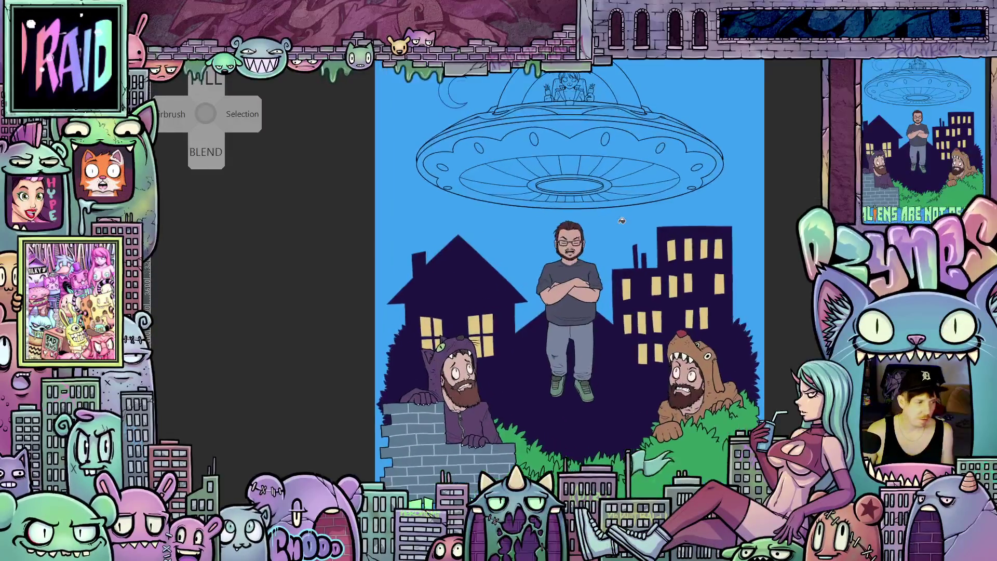
pyautogui.scroll(1, 621, 223)
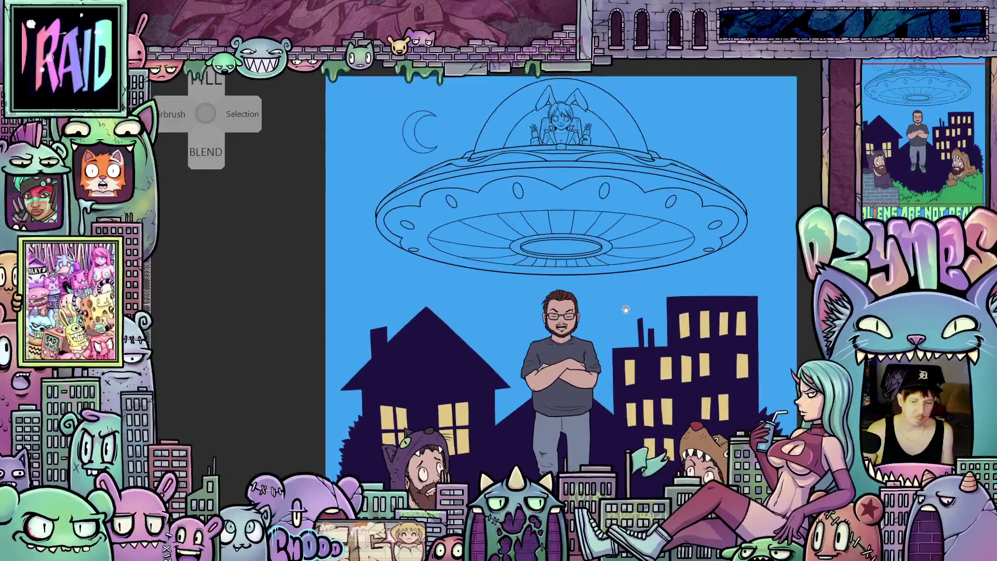
pyautogui.moveTo(624, 243); pyautogui.dragTo(646, 120)
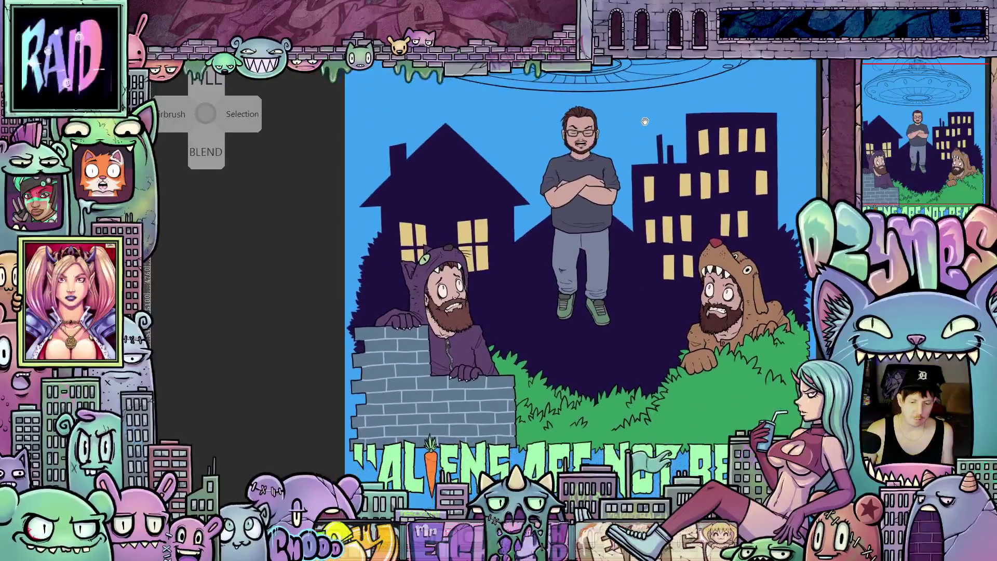
pyautogui.hotkey('ctrl', '0')
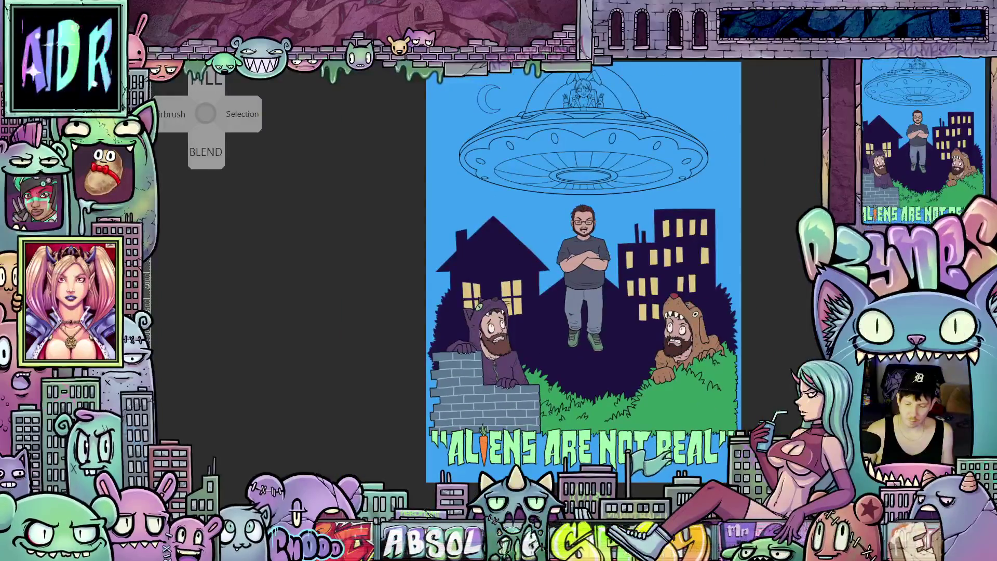
pyautogui.press('Delete')
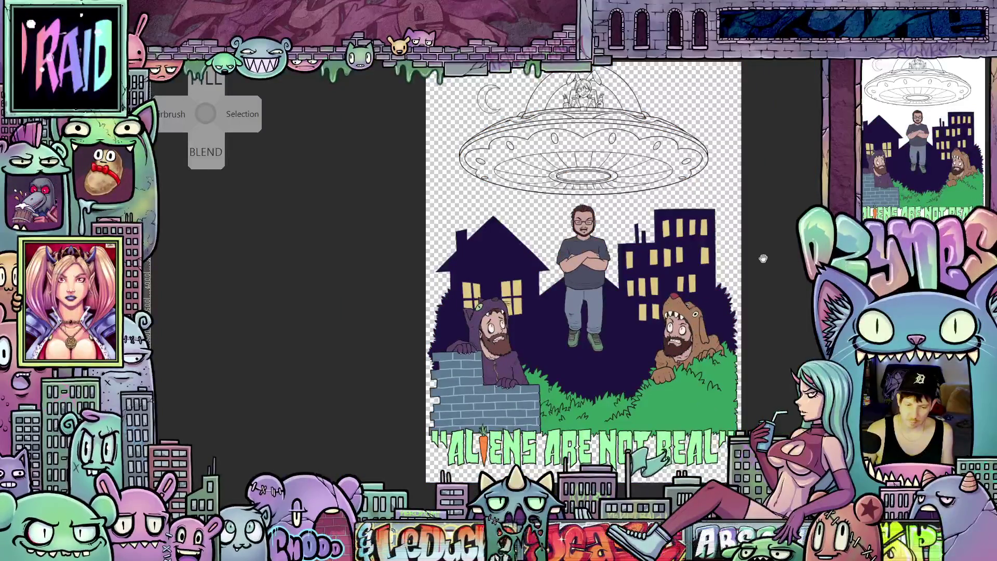
pyautogui.moveTo(762, 258); pyautogui.dragTo(748, 285)
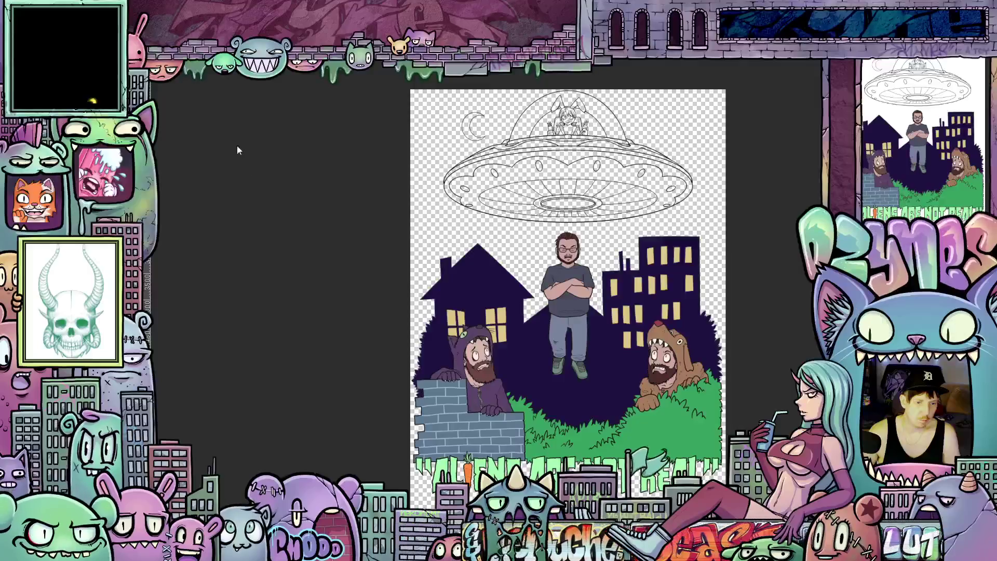
# Rotate the six-swatch palette image 90° into a vertical strip and widen the canvas area
pyautogui.rightClick(206, 113)
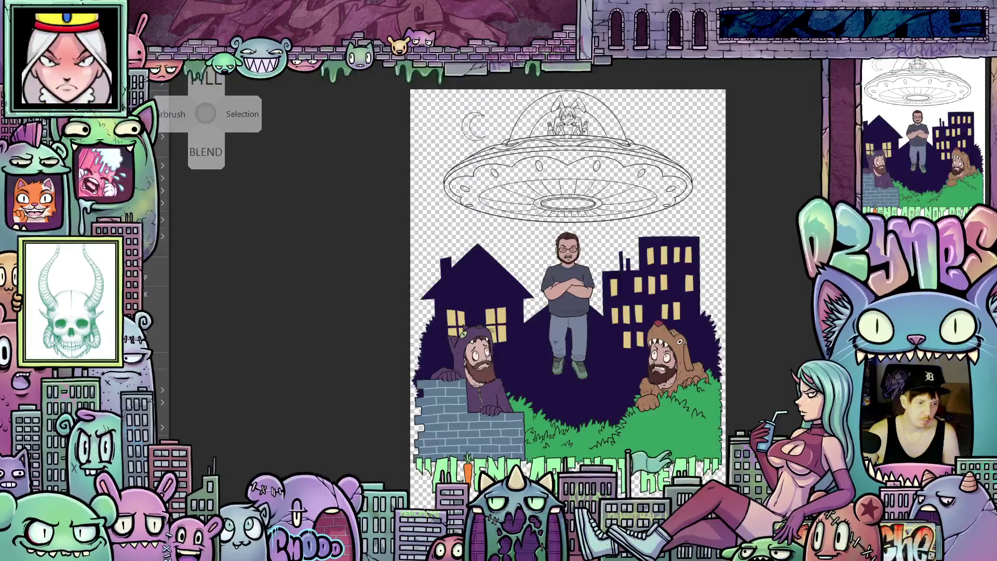
pyautogui.hotkey('ctrl', 'Tab')
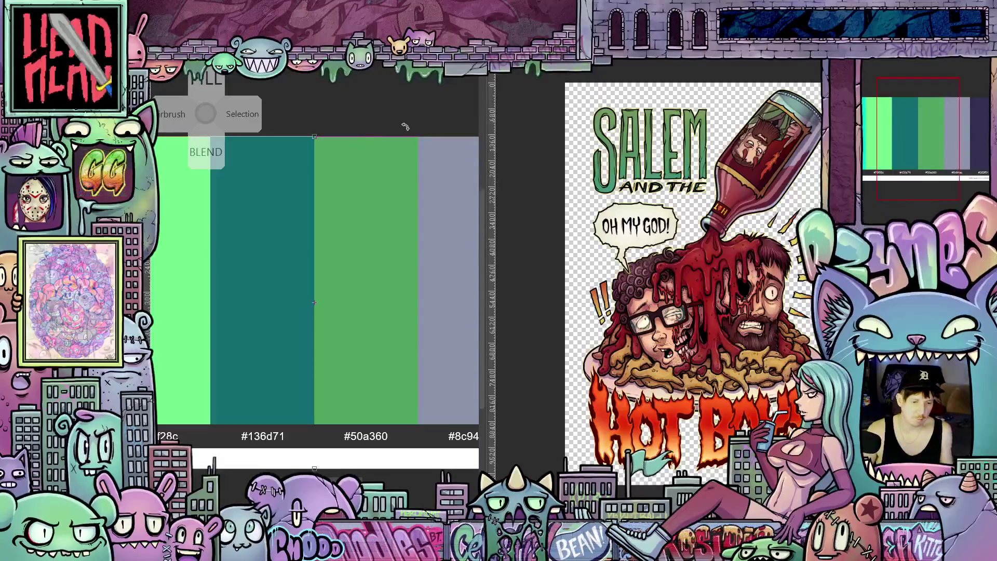
pyautogui.moveTo(412, 127); pyautogui.dragTo(419, 190)
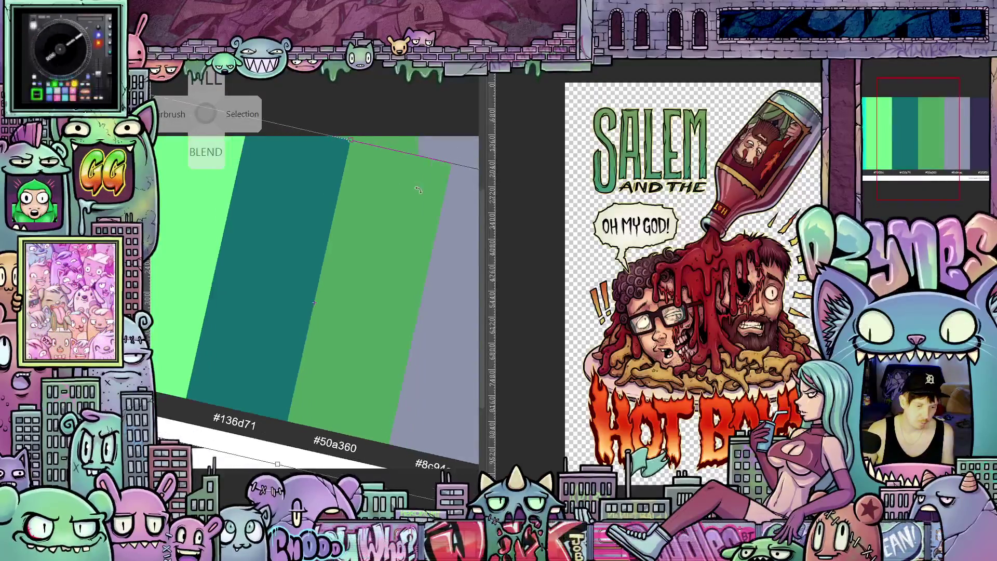
pyautogui.hotkey('ctrl', 'z')
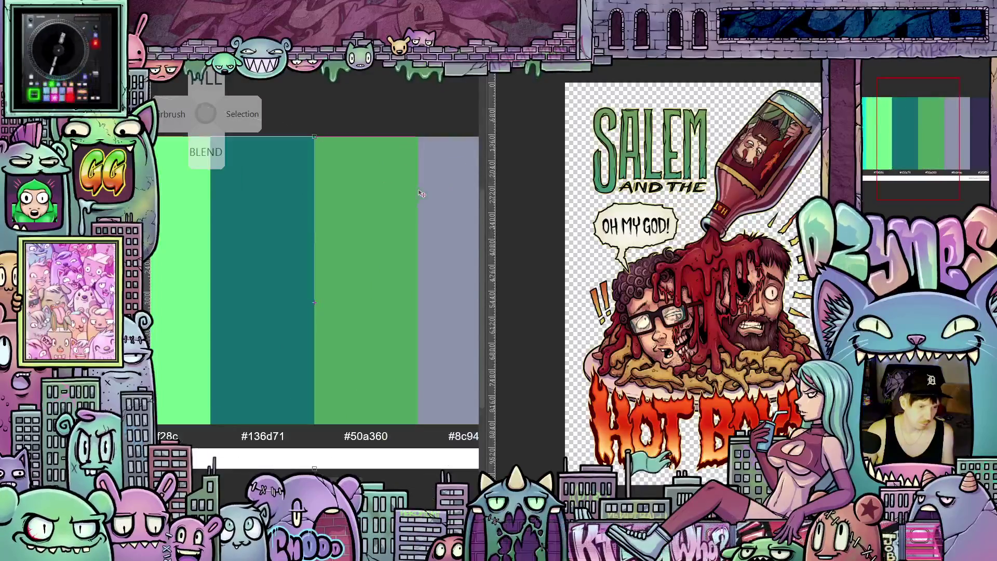
pyautogui.press('Escape')
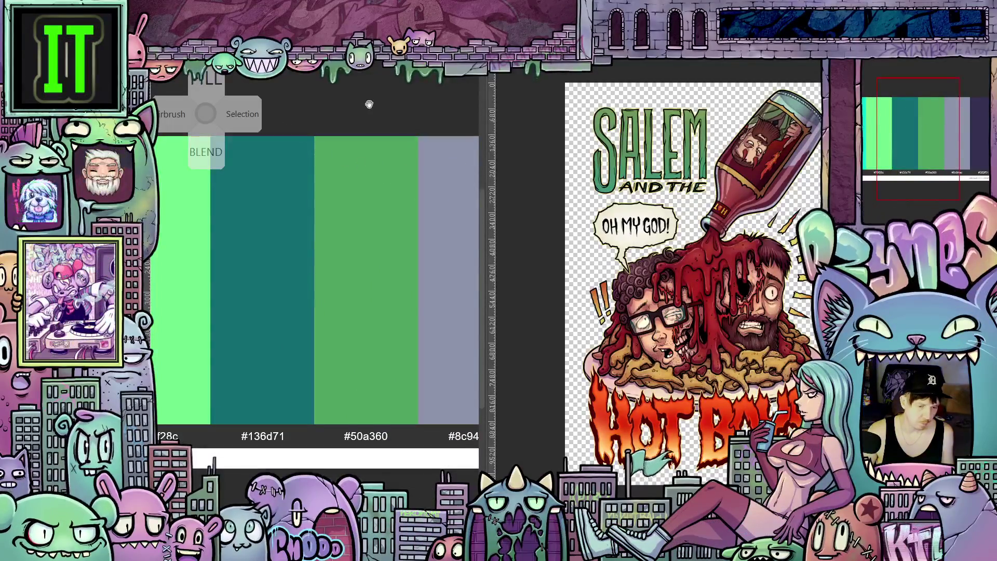
pyautogui.press('r')
pyautogui.moveTo(343, 228)
pyautogui.mouseDown()
pyautogui.moveTo(390, 288)
pyautogui.moveTo(390, 329)
pyautogui.mouseUp()
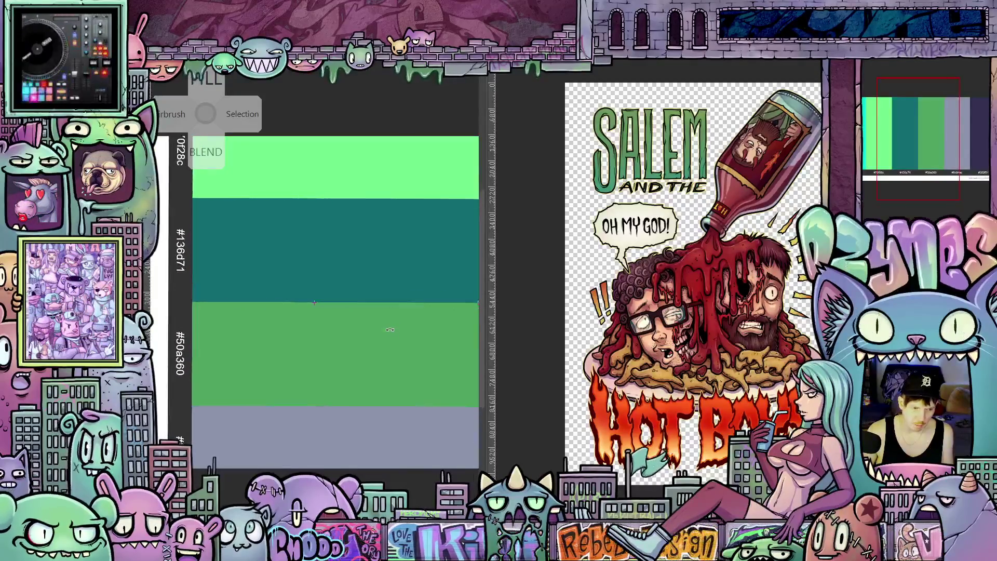
pyautogui.hotkey('ctrl', 'z')
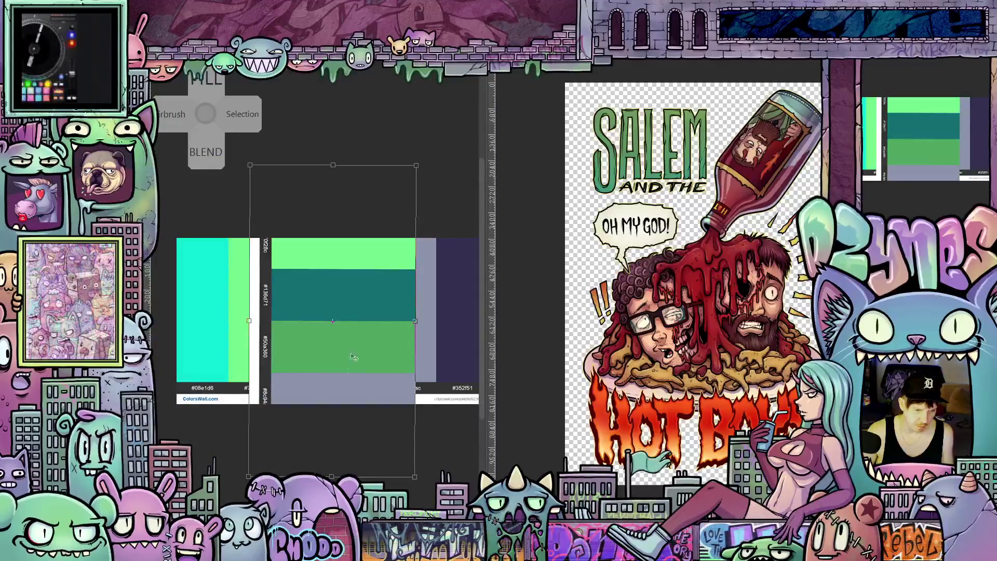
pyautogui.hotkey('ctrl', 'z')
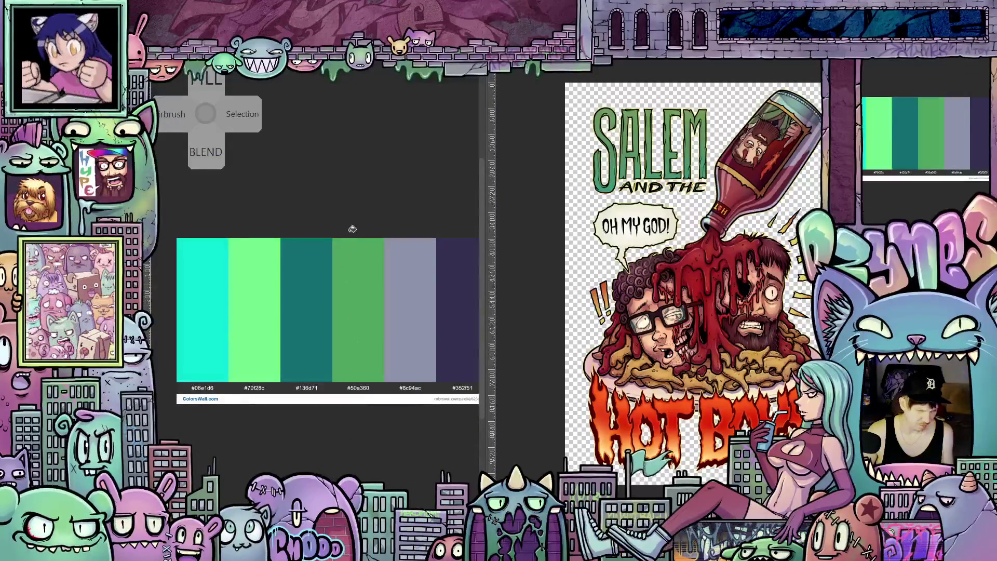
pyautogui.moveTo(355, 216)
pyautogui.mouseDown()
pyautogui.moveTo(396, 231)
pyautogui.moveTo(409, 352)
pyautogui.mouseUp()
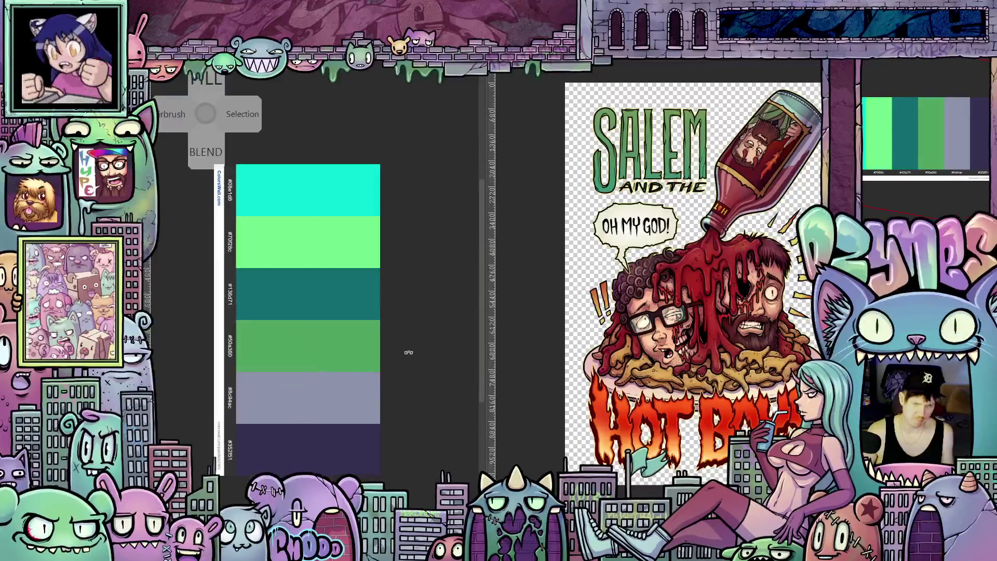
pyautogui.moveTo(479, 339); pyautogui.dragTo(224, 337)
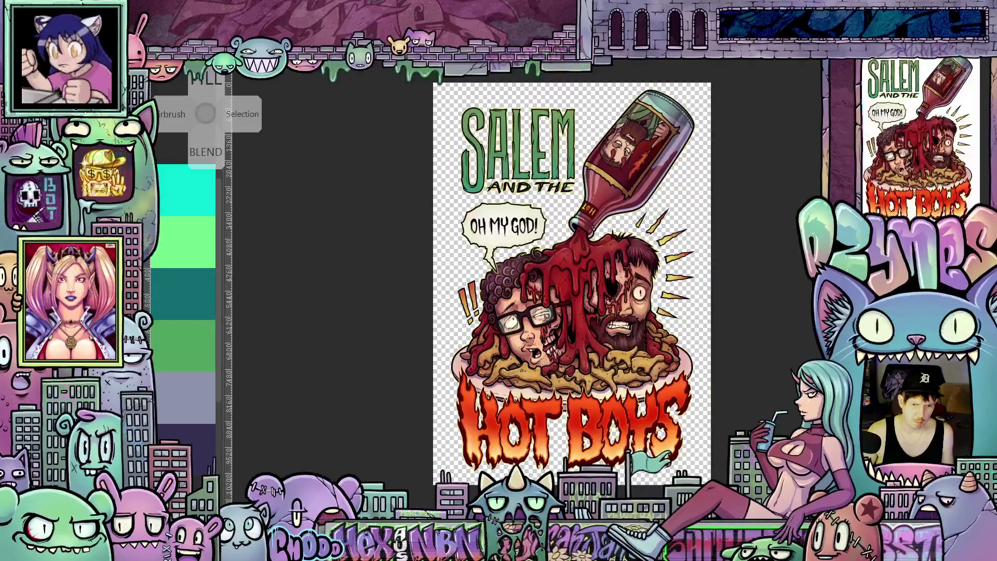
# On the UFO poster, fill the brick wall teal and the dark background lighter purple
pyautogui.hotkey('ctrl', 'Tab')
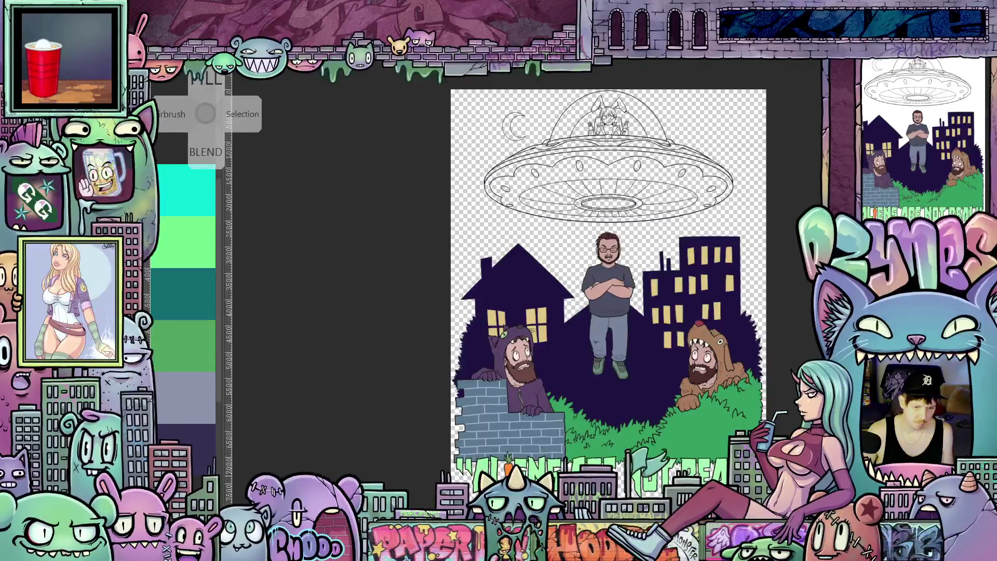
pyautogui.moveTo(418, 482); pyautogui.dragTo(373, 463)
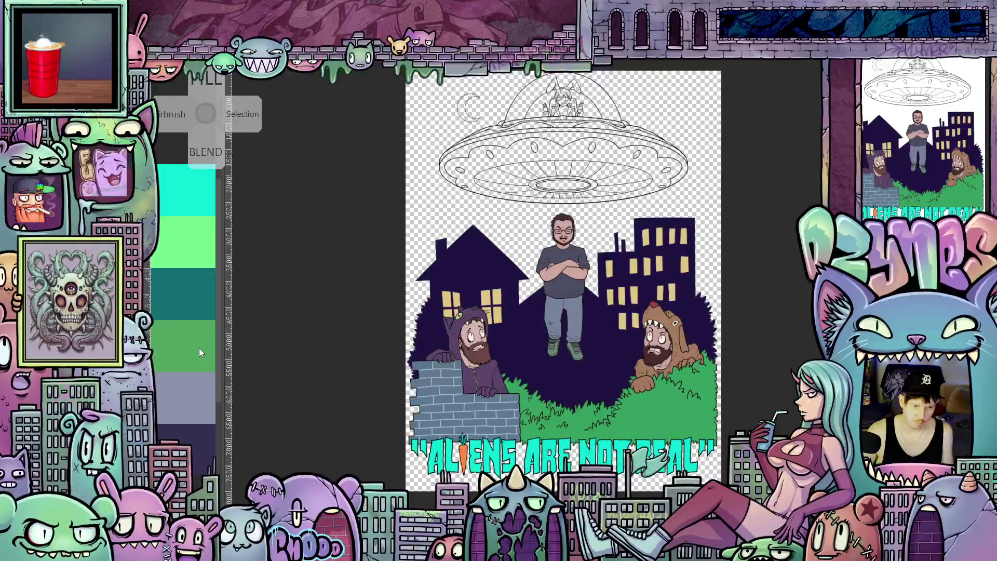
pyautogui.click(660, 413)
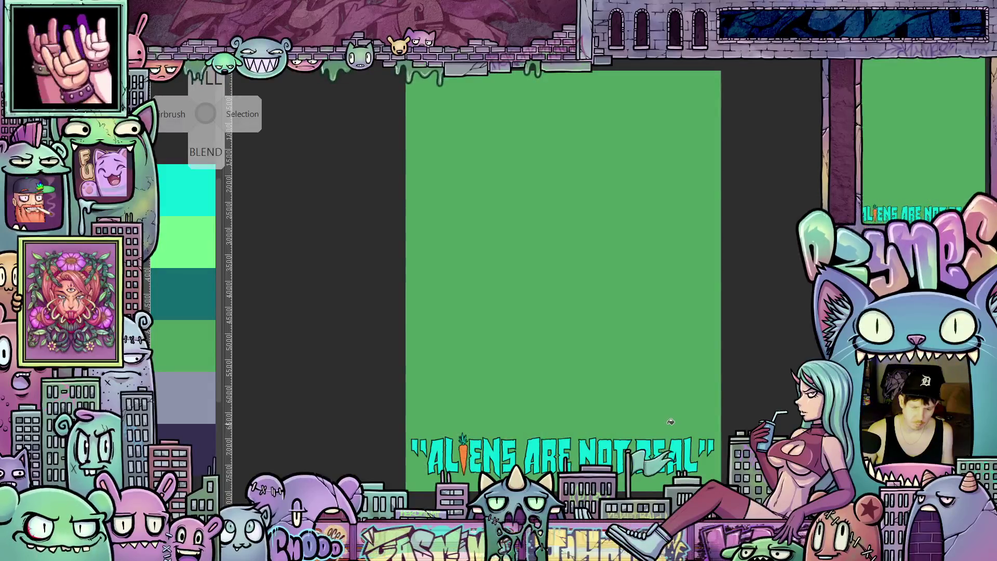
pyautogui.hotkey('ctrl', 'z')
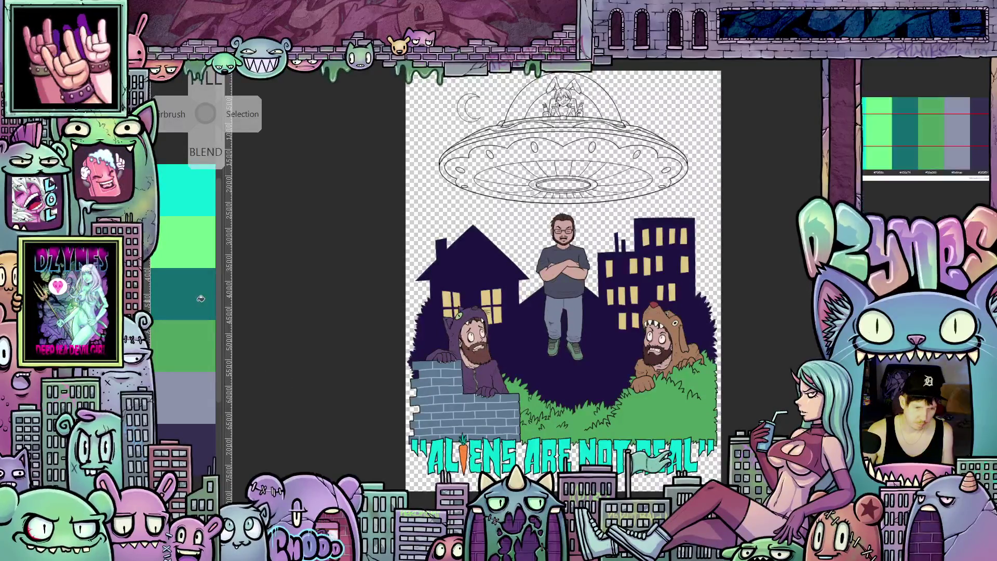
pyautogui.click(450, 413)
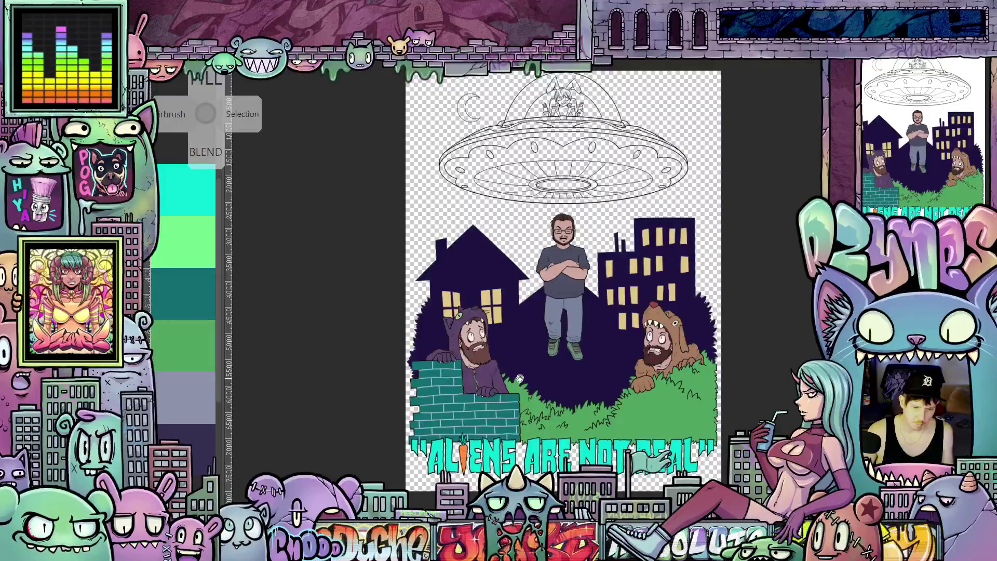
pyautogui.moveTo(519, 378); pyautogui.dragTo(525, 402)
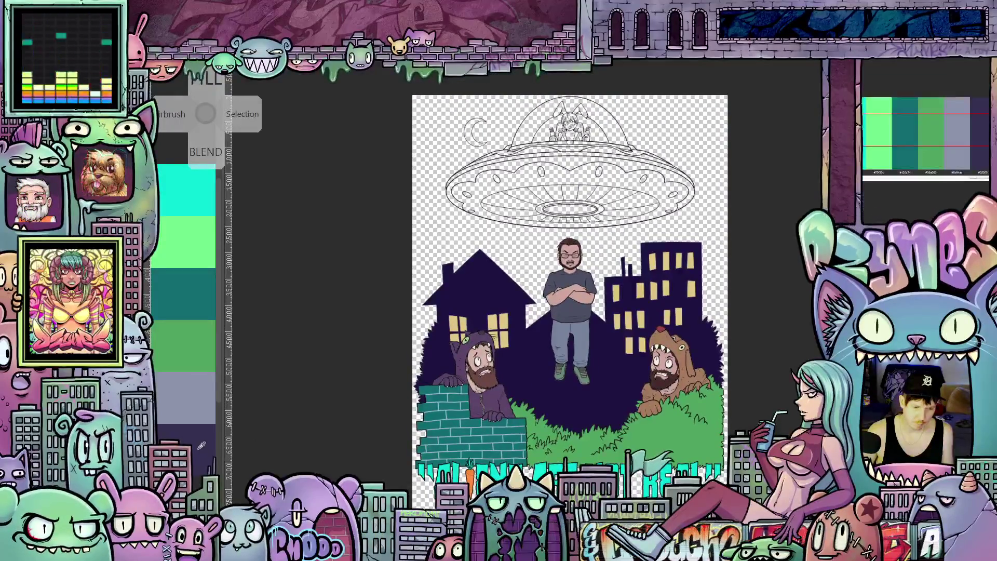
pyautogui.click(561, 396)
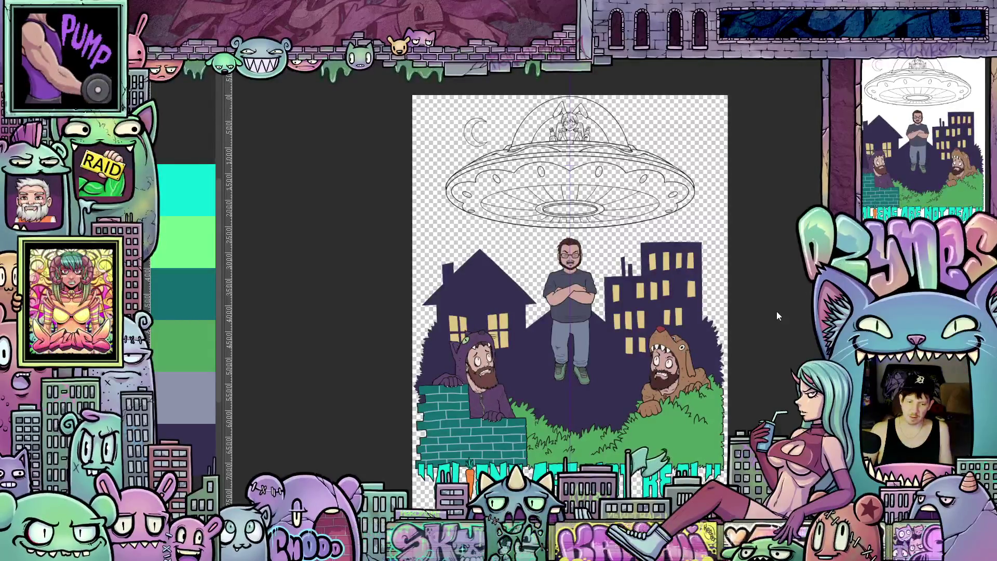
pyautogui.scroll(2, 772, 298)
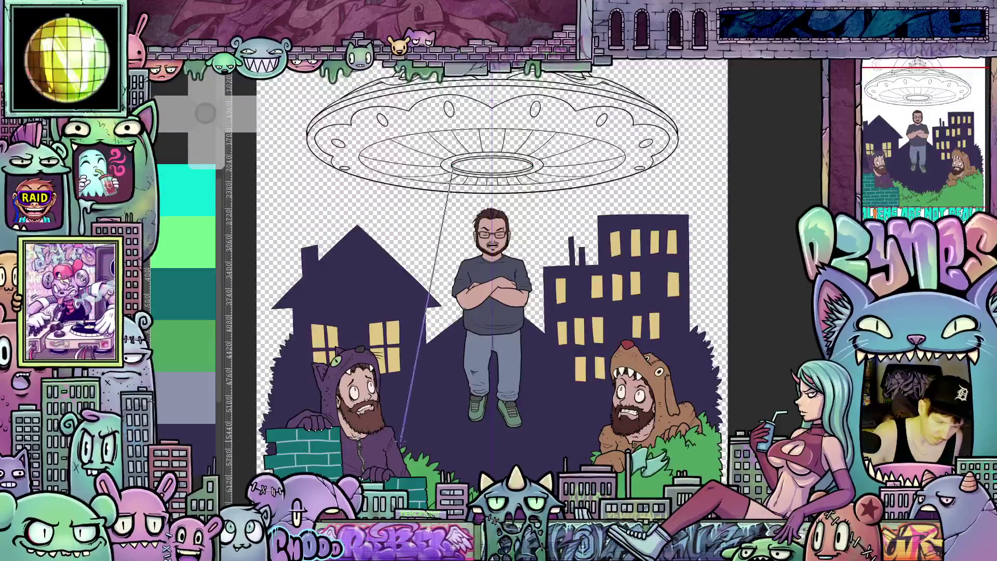
# Draw teal left and right beam lines from the UFO's underside down to the ground
pyautogui.click(398, 440)
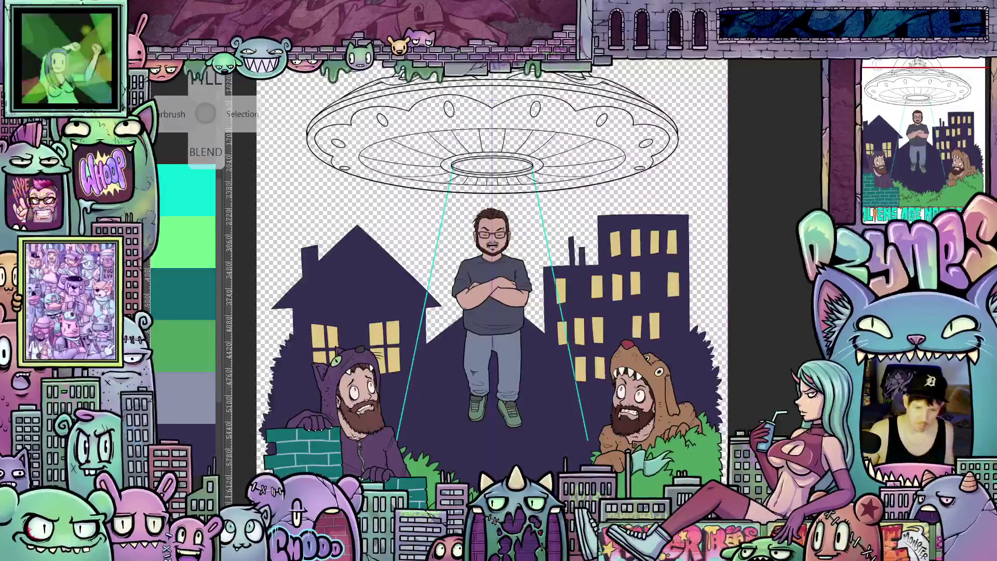
pyautogui.press('Return')
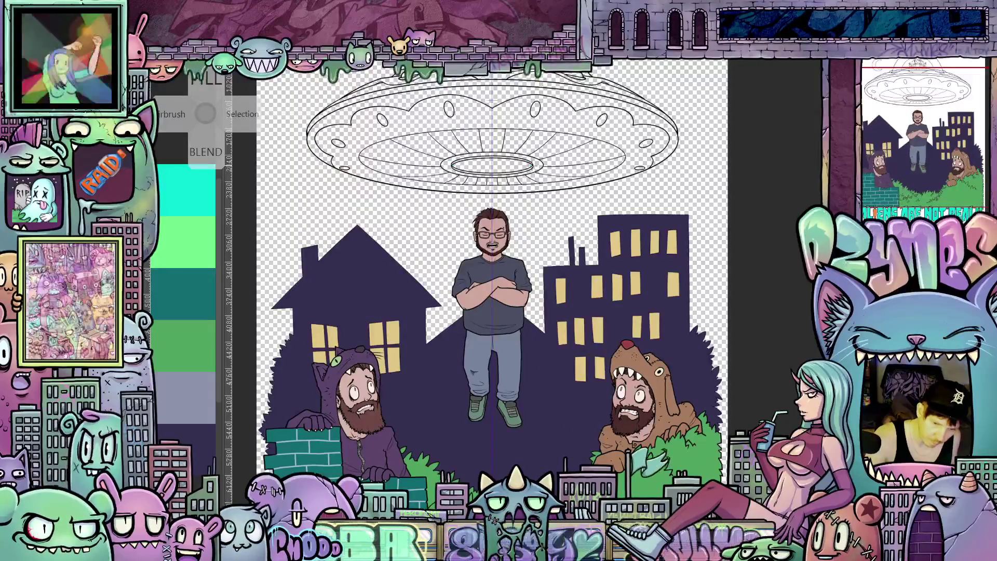
pyautogui.moveTo(532, 167); pyautogui.dragTo(589, 463)
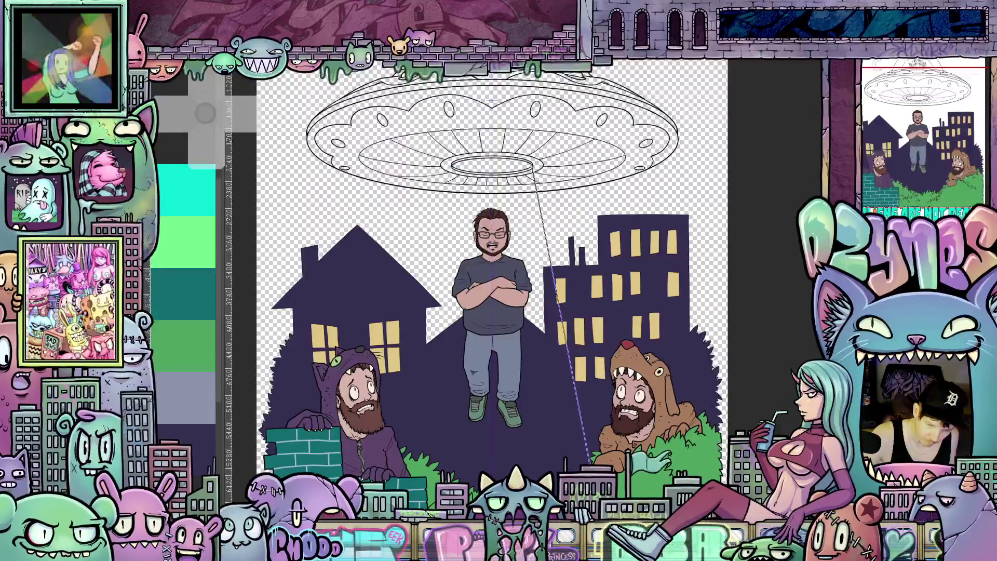
pyautogui.moveTo(452, 168); pyautogui.dragTo(395, 468)
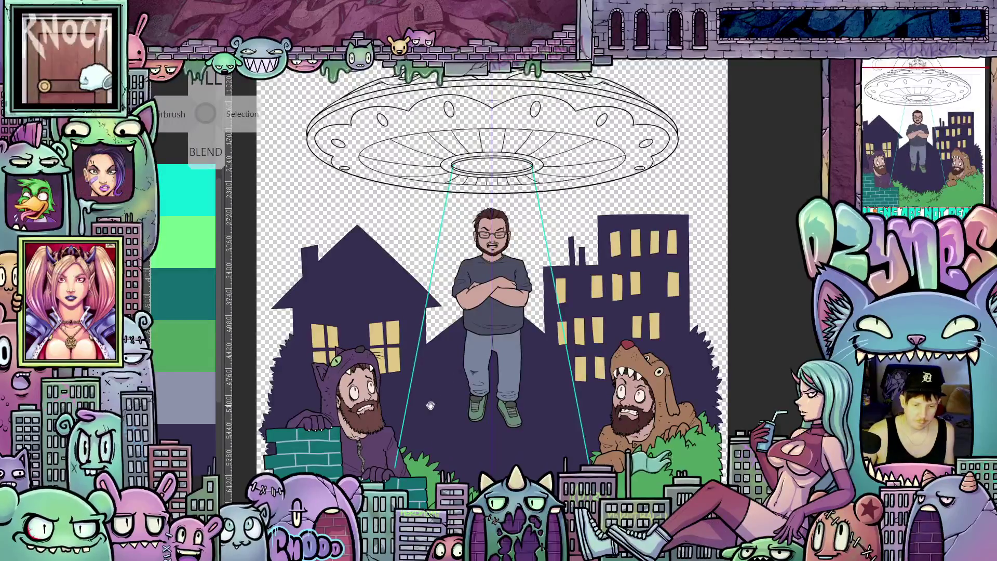
pyautogui.scroll(5, 430, 405)
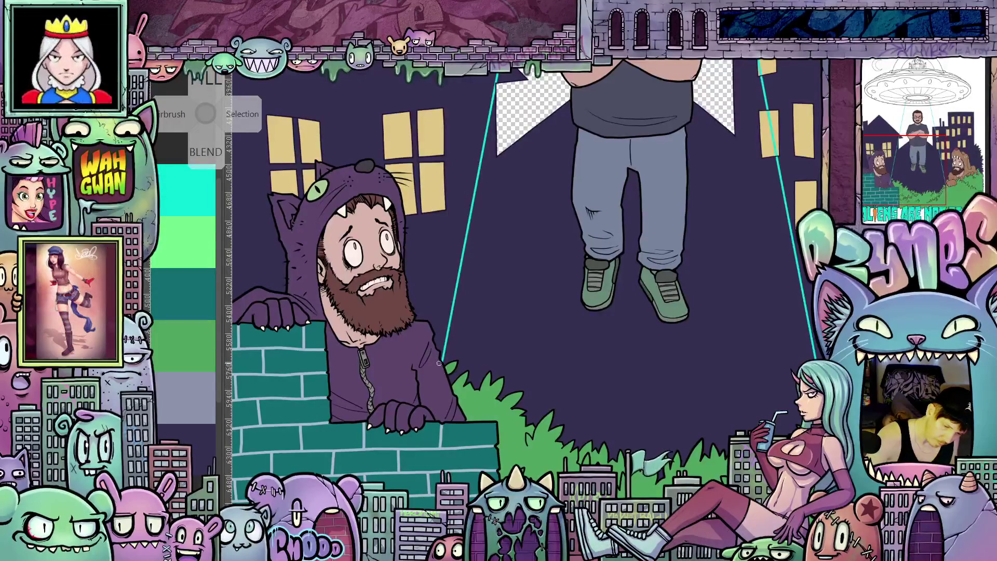
pyautogui.moveTo(883, 467)
pyautogui.mouseDown()
pyautogui.moveTo(717, 439)
pyautogui.moveTo(762, 560)
pyautogui.mouseUp()
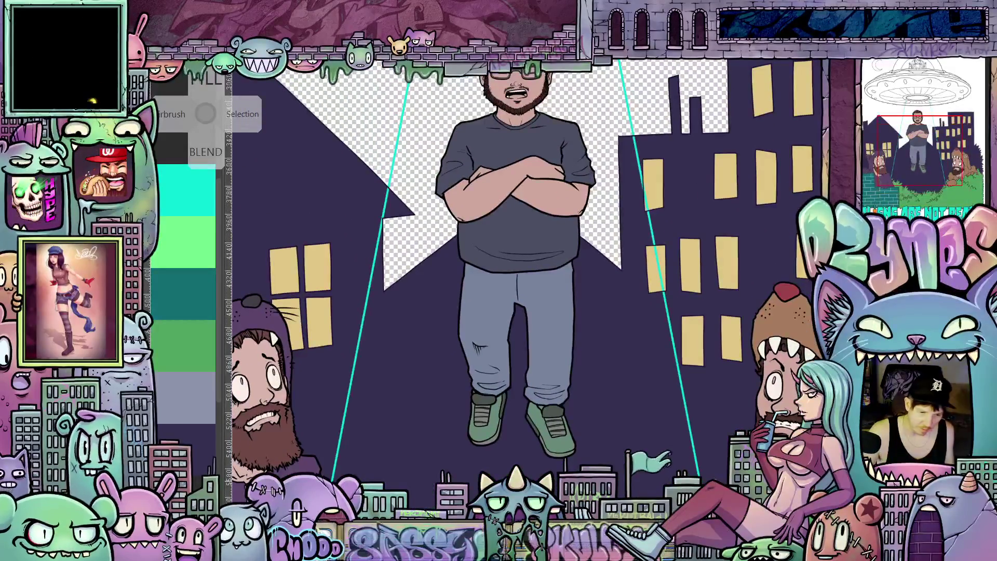
pyautogui.scroll(-5, 524, 326)
pyautogui.moveTo(524, 325); pyautogui.dragTo(496, 397)
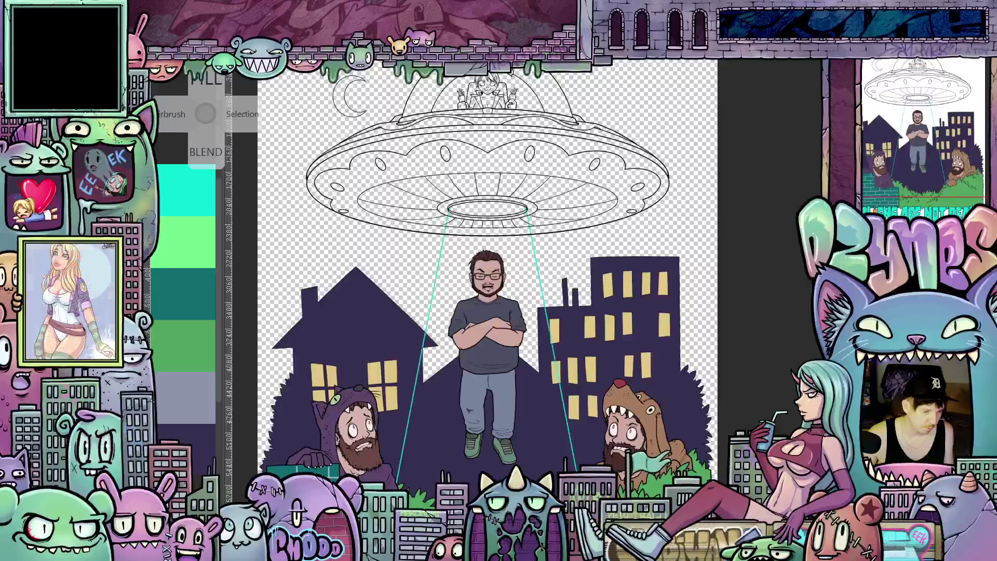
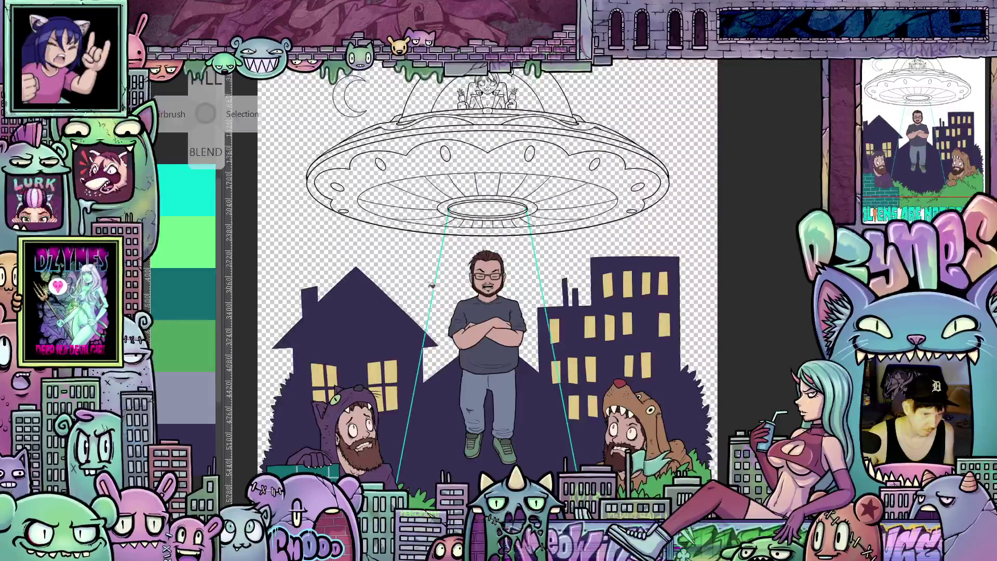
# Fill the beam outline below the saucer with solid teal, using other layers as reference
pyautogui.click(454, 301)
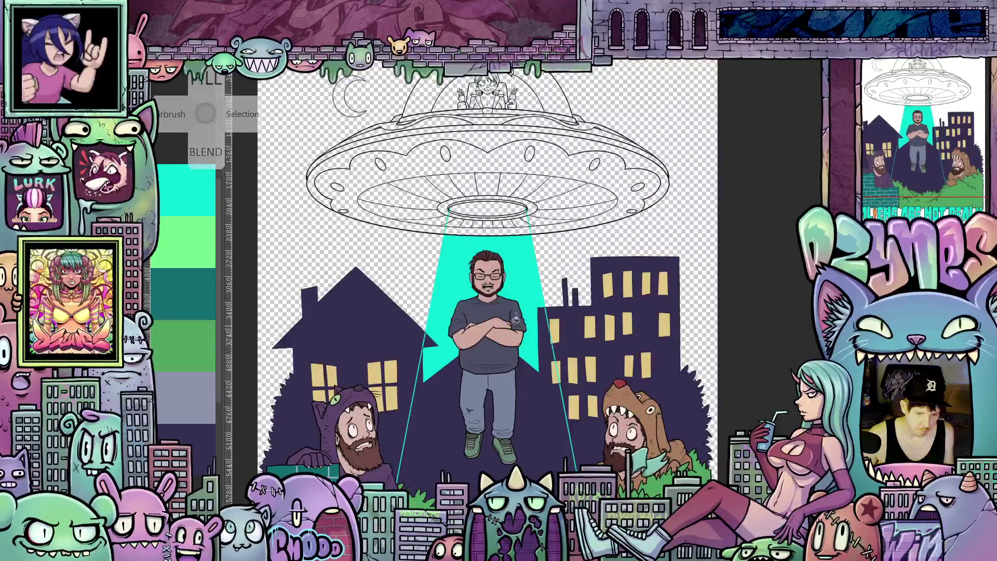
pyautogui.scroll(2, 484, 247)
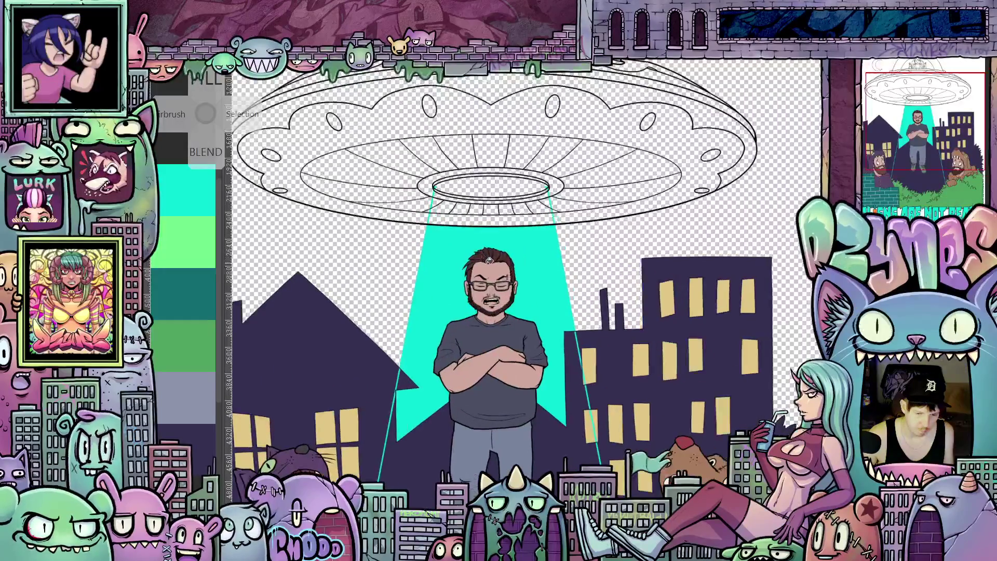
pyautogui.scroll(1, 490, 262)
pyautogui.scroll(-1, 489, 262)
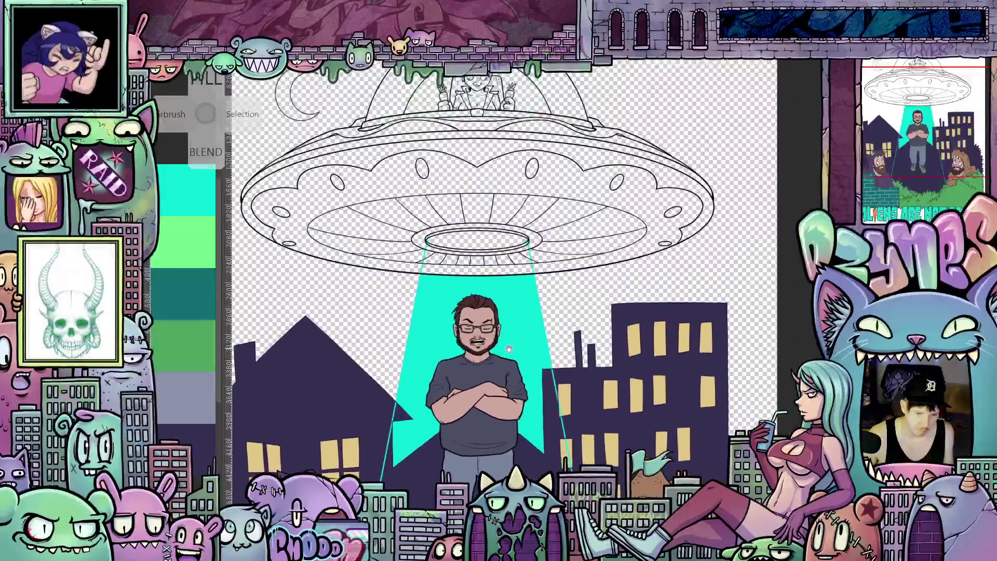
pyautogui.scroll(-1, 504, 298)
pyautogui.scroll(-5, 504, 298)
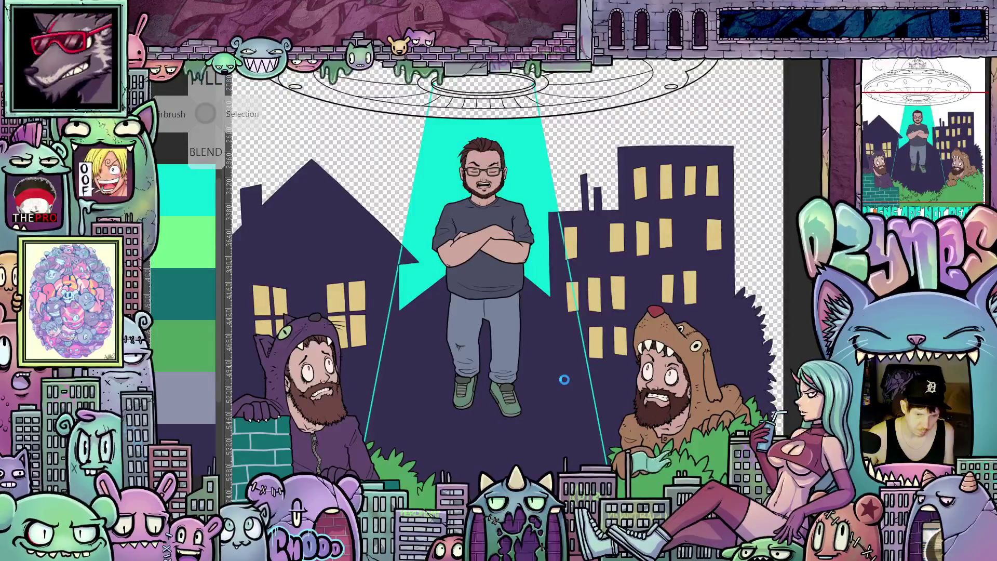
# Auto-select the dark purple area beside the beam and the man's legs, then frame the UFO
pyautogui.click(565, 380)
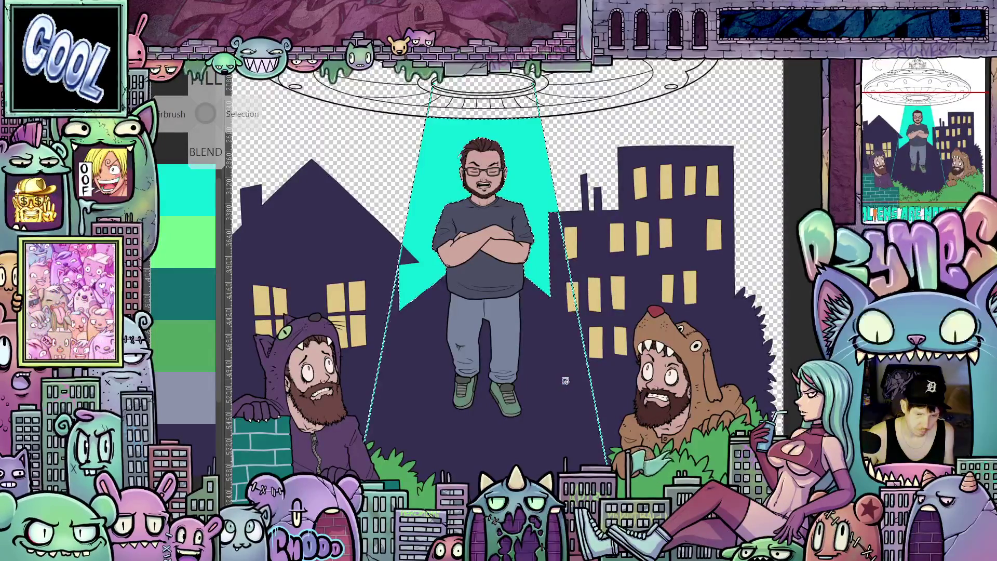
pyautogui.hotkey('ctrl', 'd')
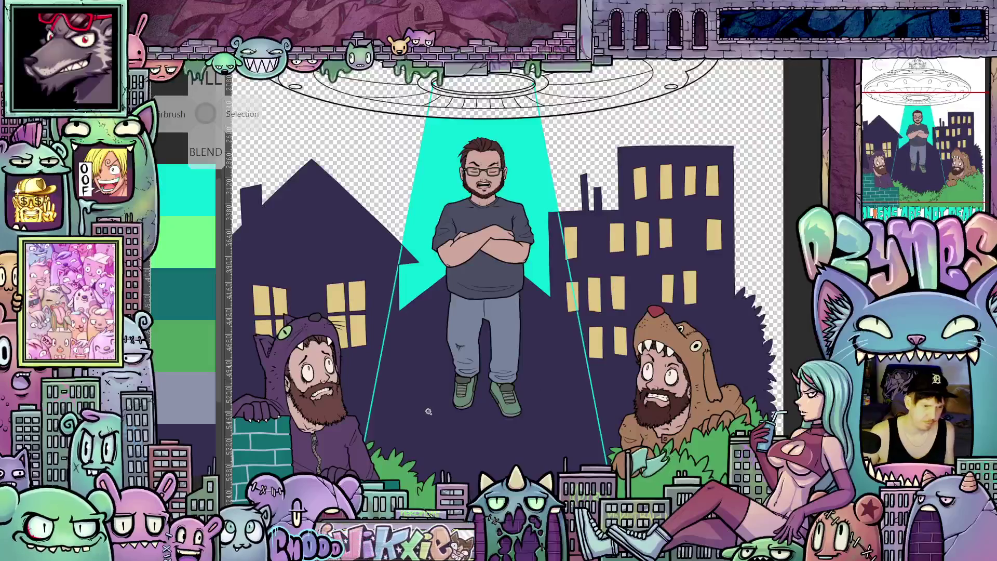
pyautogui.scroll(1, 457, 466)
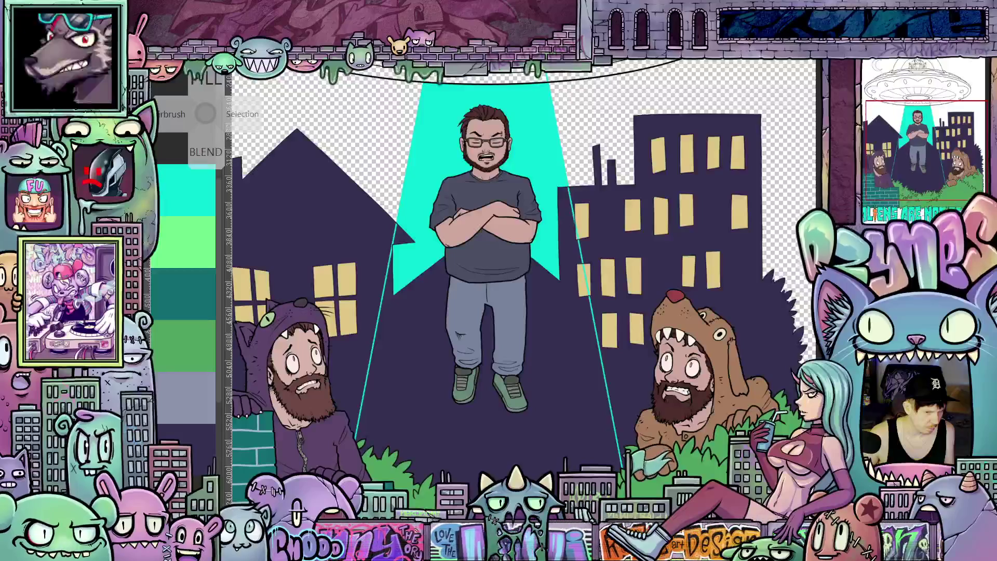
pyautogui.click(582, 441)
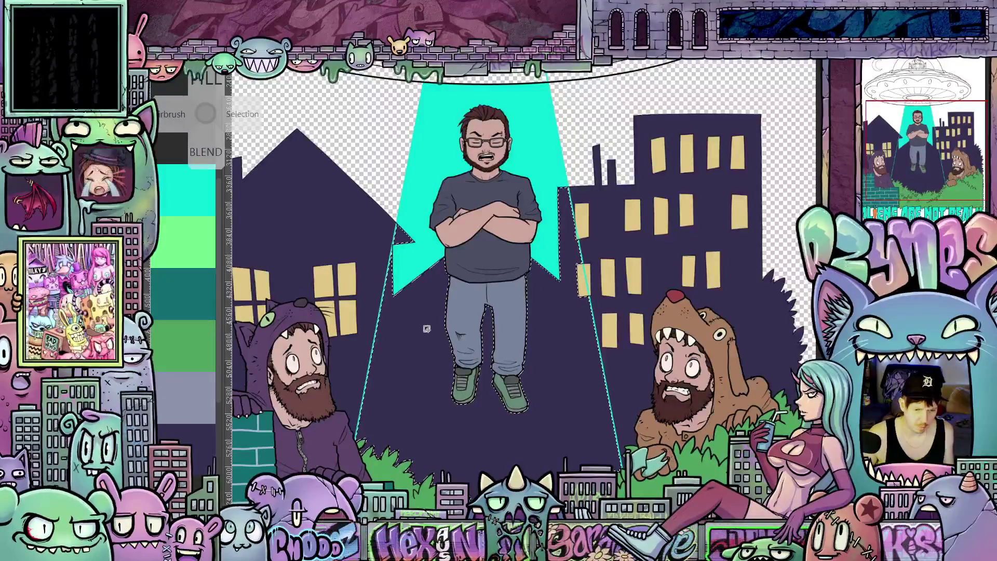
pyautogui.moveTo(421, 341); pyautogui.dragTo(398, 435)
pyautogui.scroll(5, 465, 271)
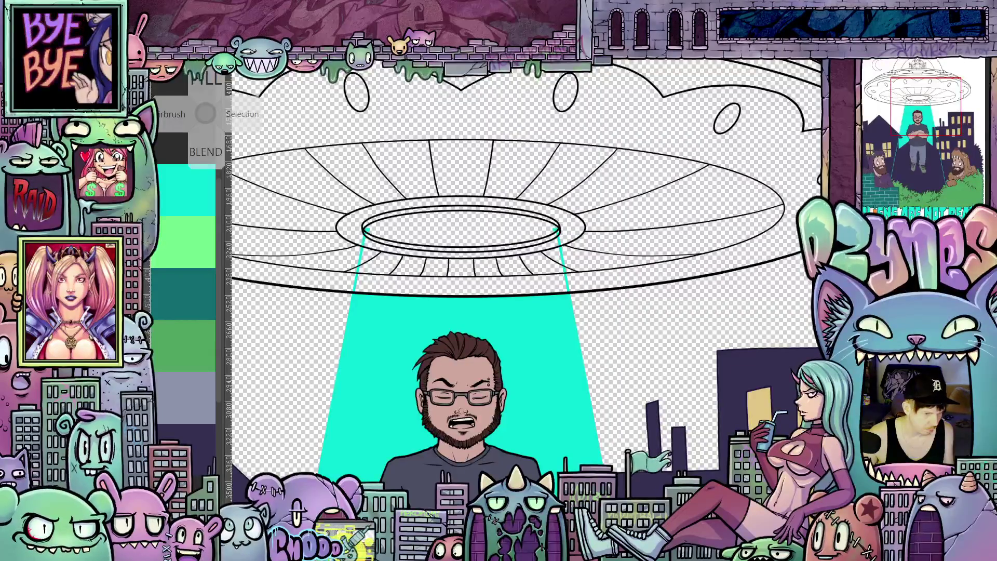
# Auto-select the two strips between the beam edges just under the saucer rim
pyautogui.click(468, 276)
pyautogui.keyDown('shift'); pyautogui.click(431, 268); pyautogui.keyUp('shift')
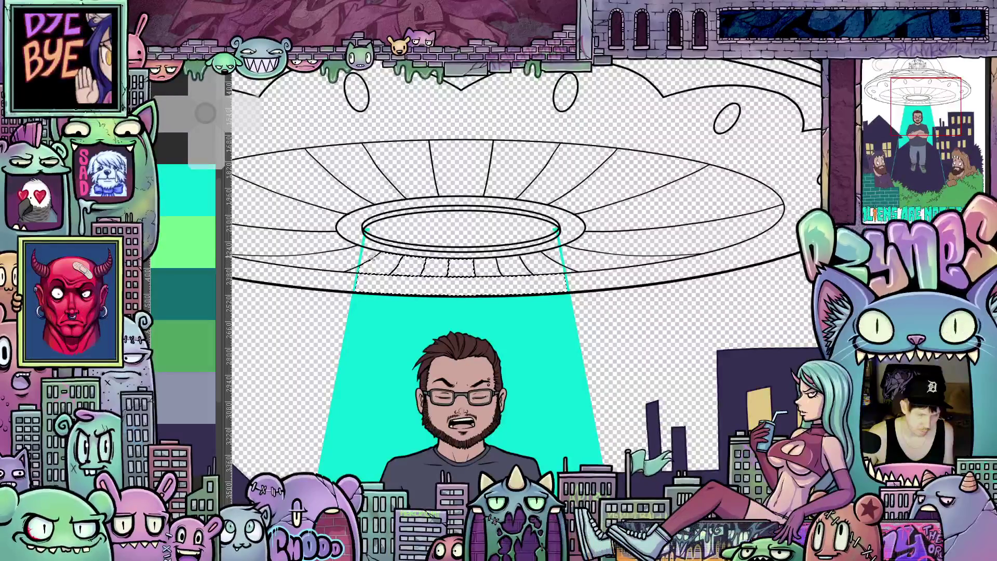
pyautogui.scroll(2, 400, 262)
pyautogui.scroll(2, 407, 269)
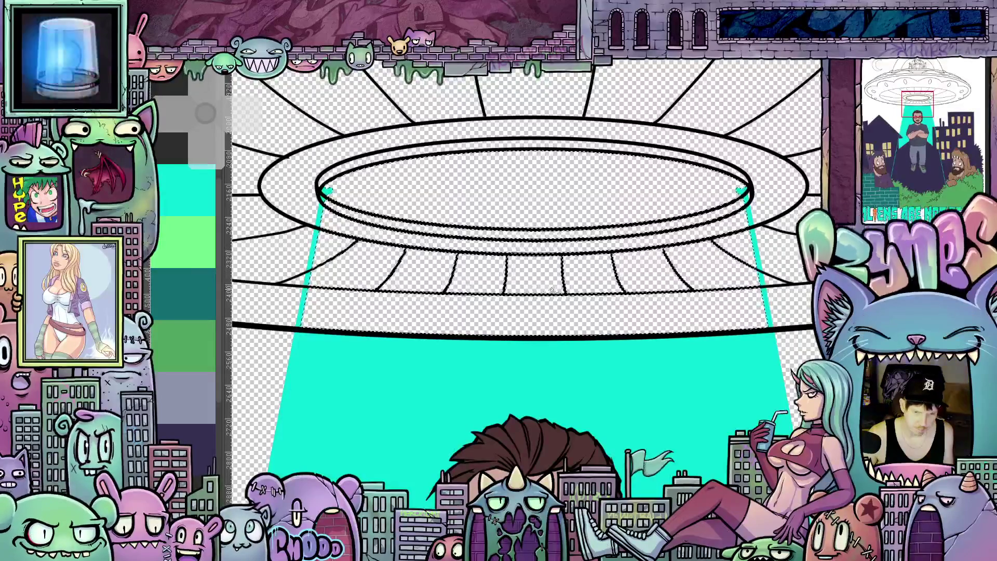
pyautogui.scroll(2, 317, 276)
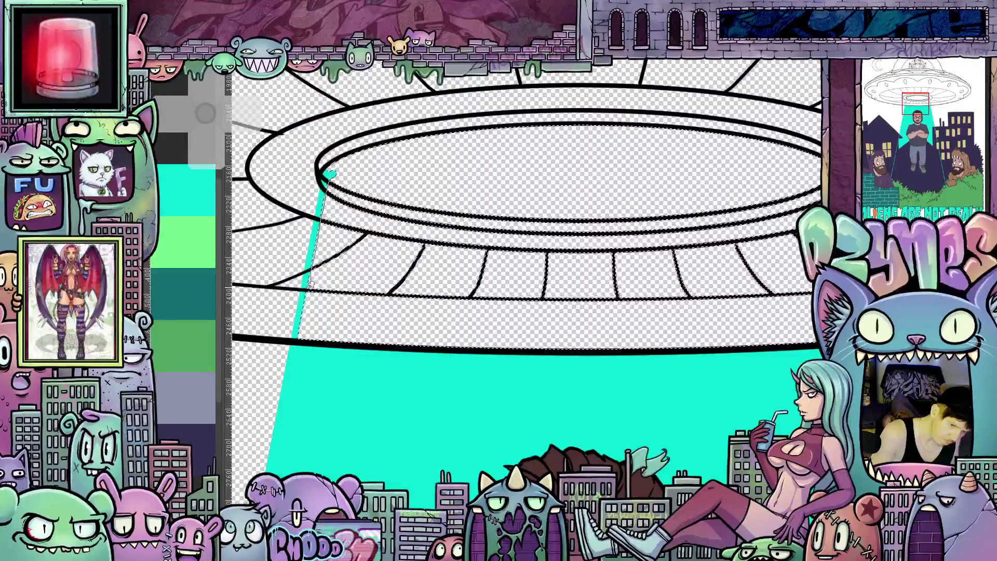
# Lasso-trace along the teal beam edge to outline the top of the beam
pyautogui.moveTo(301, 332); pyautogui.dragTo(308, 358)
pyautogui.moveTo(666, 387); pyautogui.dragTo(796, 385)
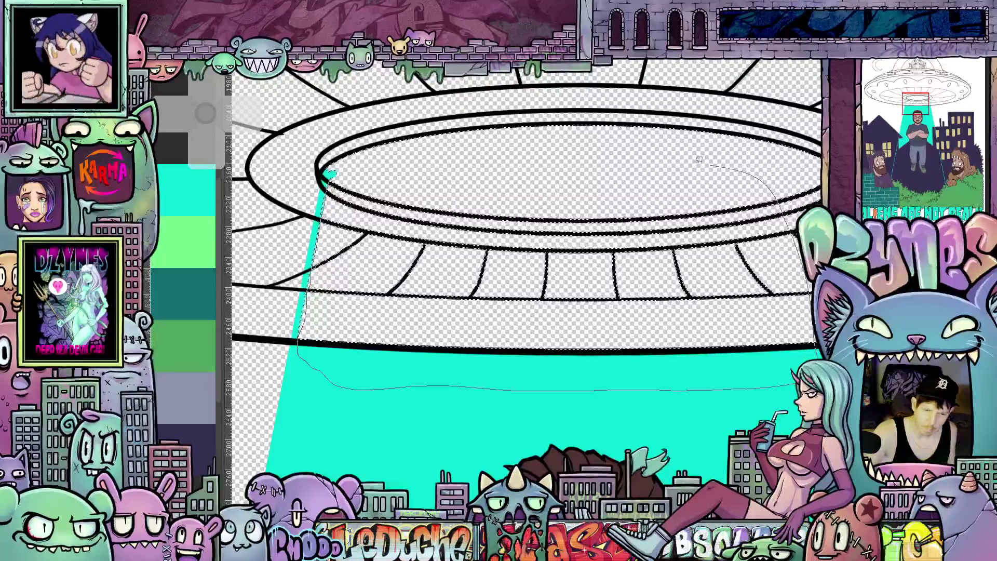
pyautogui.moveTo(350, 164); pyautogui.dragTo(352, 170)
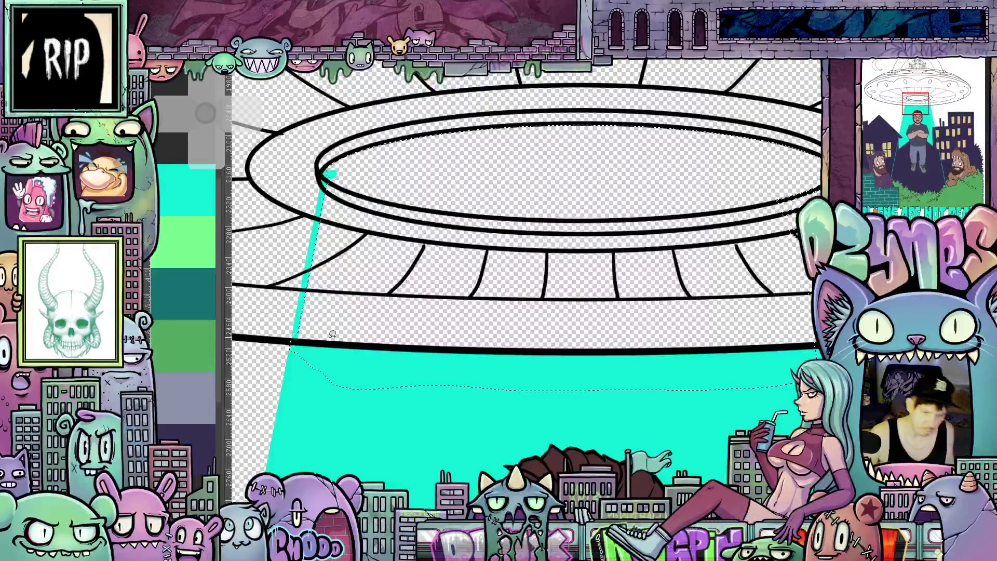
# Shift-lasso along the right edge of the teal beam to add that gap to the selection
pyautogui.scroll(-3, 589, 325)
pyautogui.scroll(2, 590, 326)
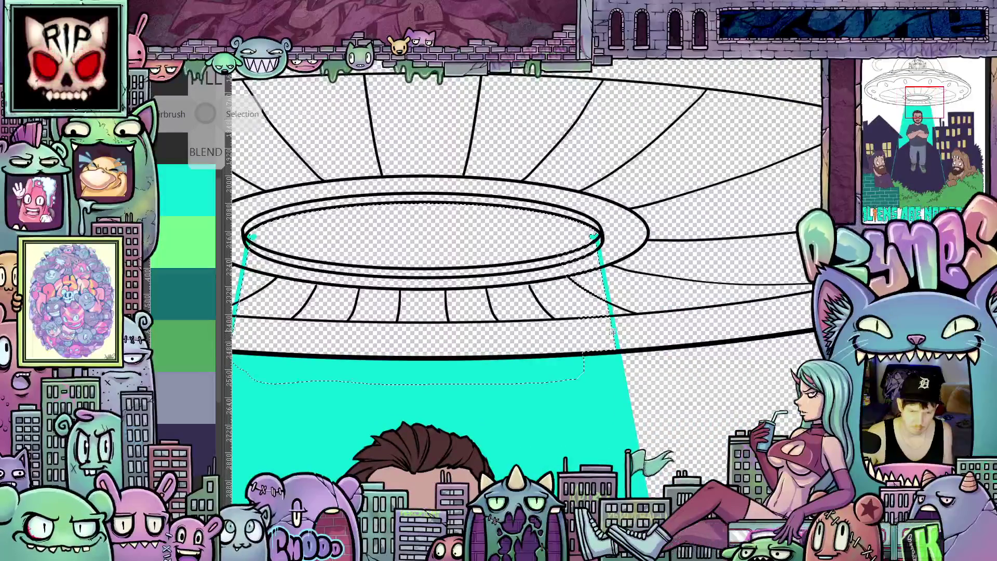
pyautogui.scroll(2, 612, 331)
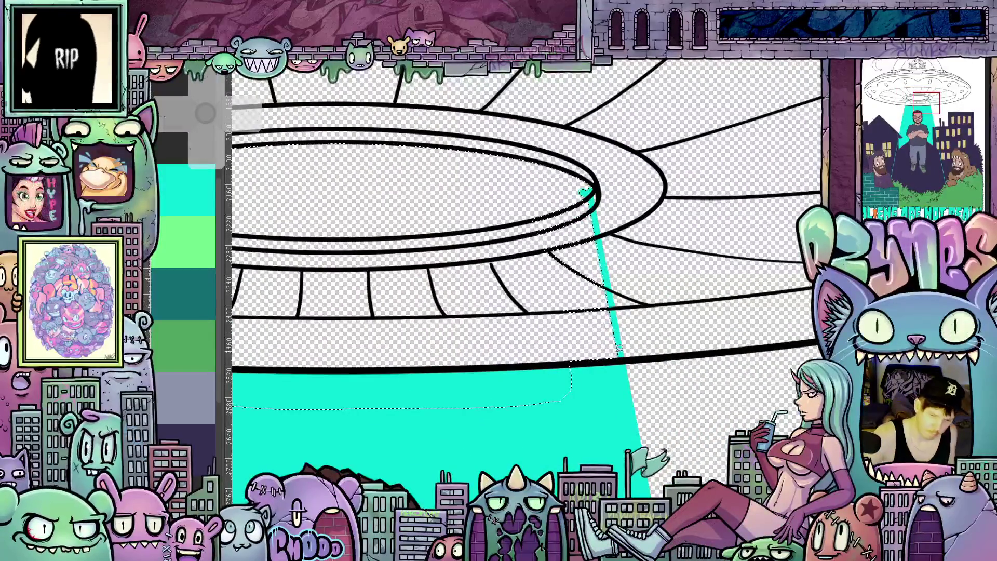
pyautogui.moveTo(622, 369); pyautogui.dragTo(589, 395)
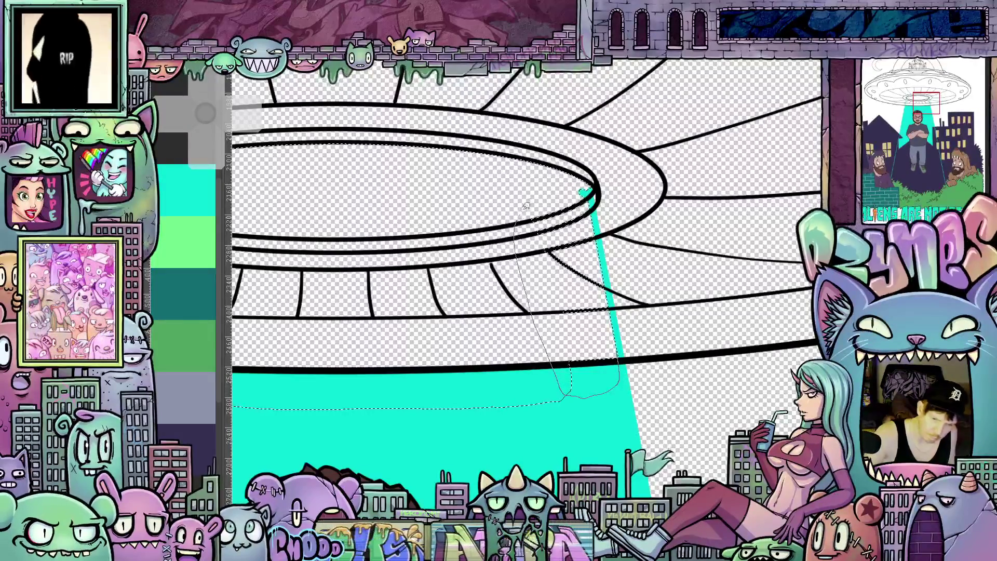
pyautogui.moveTo(586, 183); pyautogui.dragTo(596, 227)
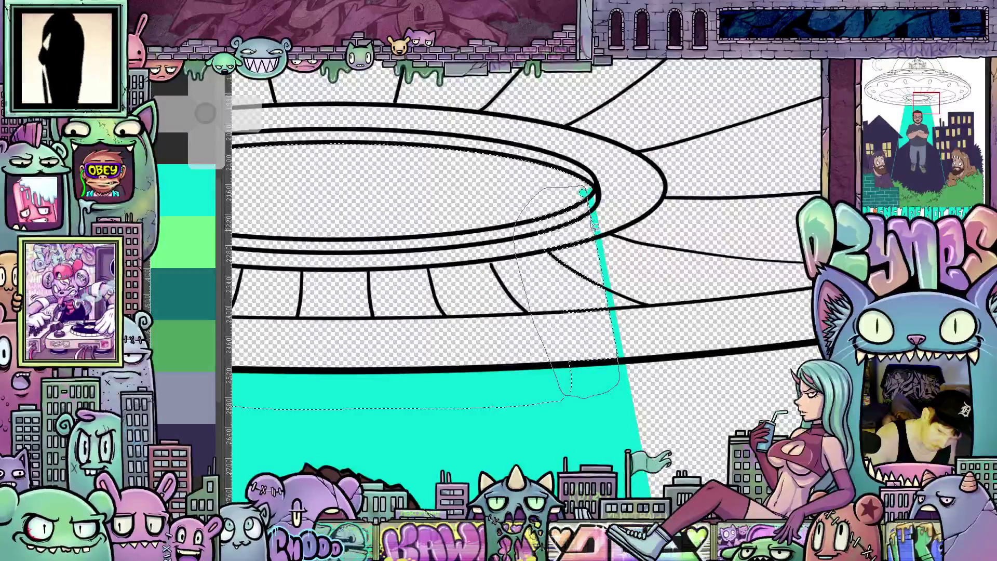
pyautogui.moveTo(606, 281)
pyautogui.mouseDown()
pyautogui.moveTo(612, 316)
pyautogui.moveTo(612, 306)
pyautogui.mouseUp()
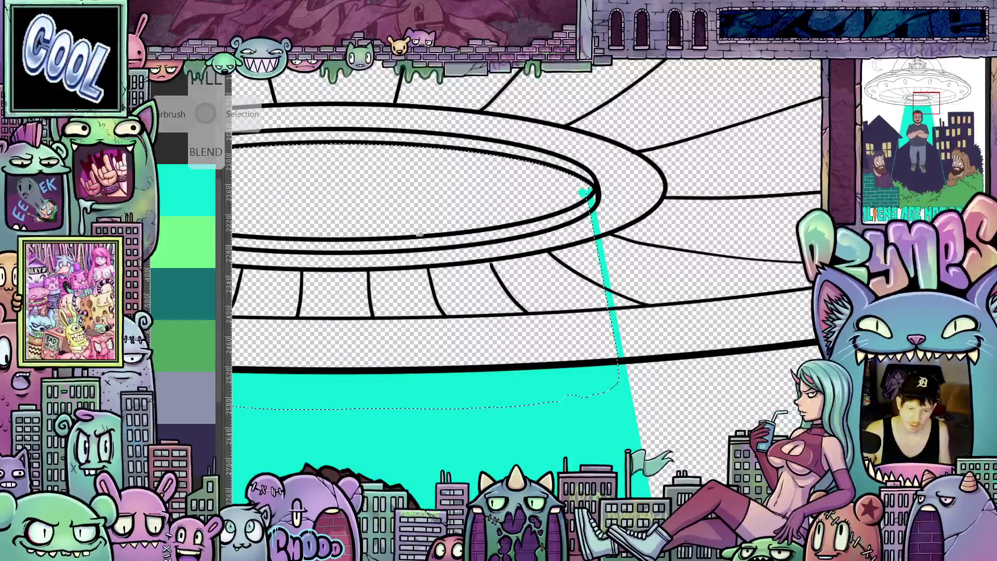
pyautogui.scroll(-5, 433, 216)
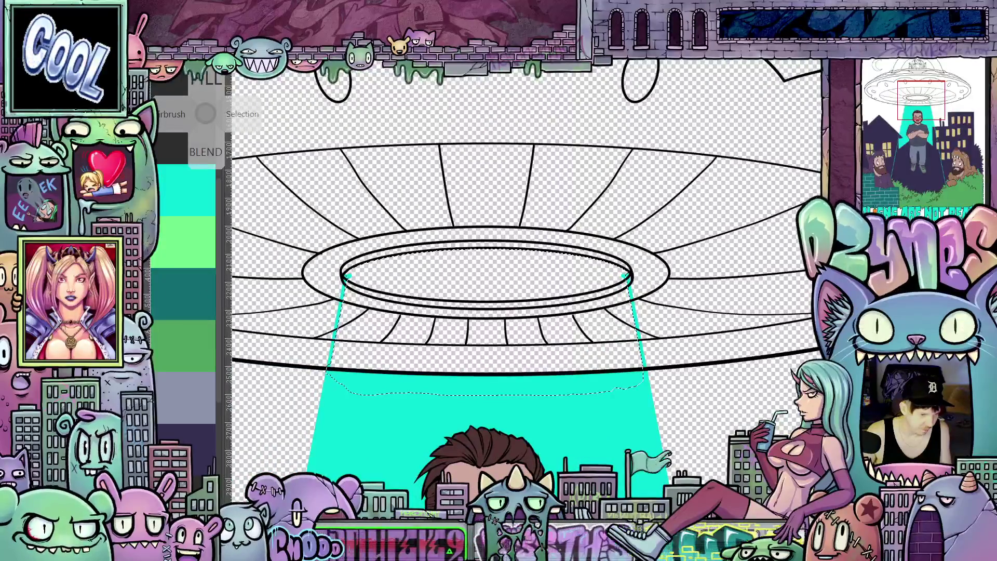
# Fill the saucer's inner ring with teal, enlarge the brush, and frame the man and buildings
pyautogui.click(468, 277)
pyautogui.moveTo(527, 383); pyautogui.dragTo(578, 290)
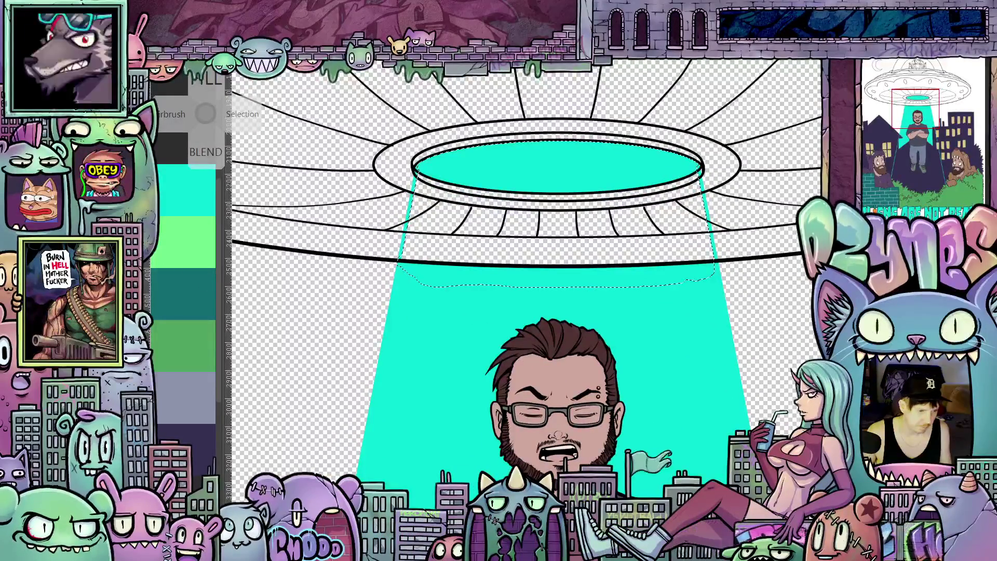
pyautogui.press(']')
pyautogui.press(']')
pyautogui.press(']')
pyautogui.press(']')
pyautogui.press(']')
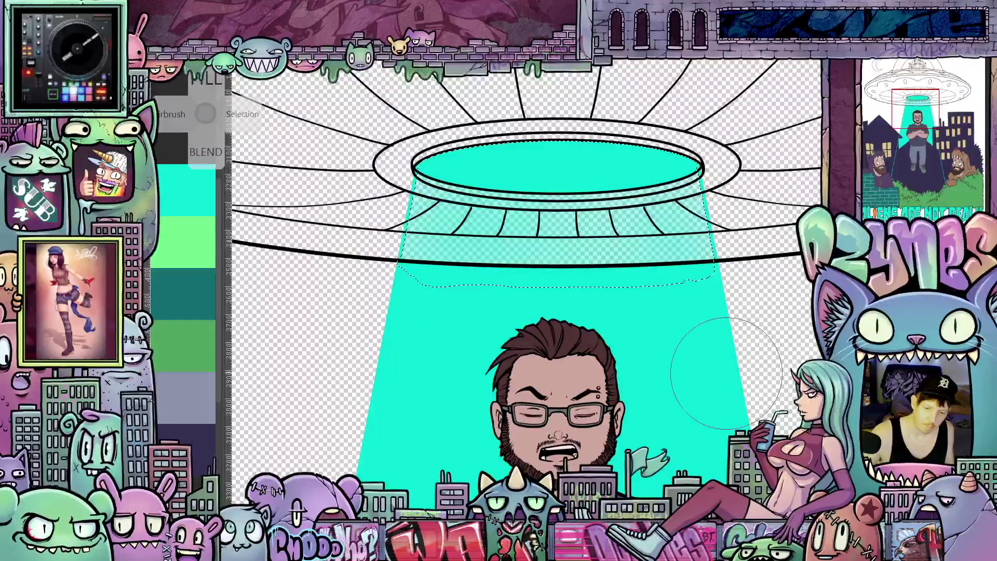
pyautogui.scroll(-2, 735, 410)
pyautogui.moveTo(737, 415); pyautogui.dragTo(667, 174)
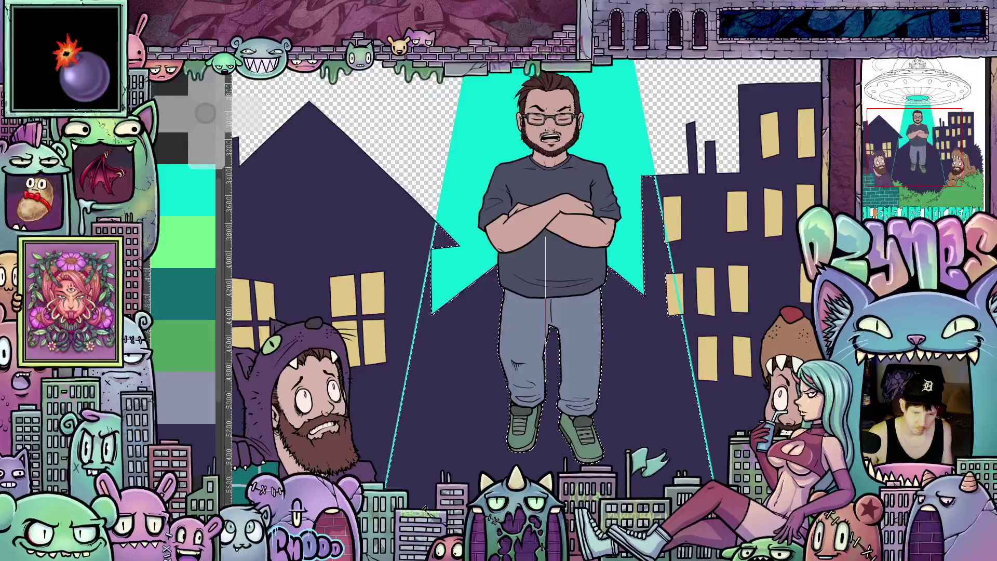
pyautogui.moveTo(545, 236); pyautogui.dragTo(549, 393)
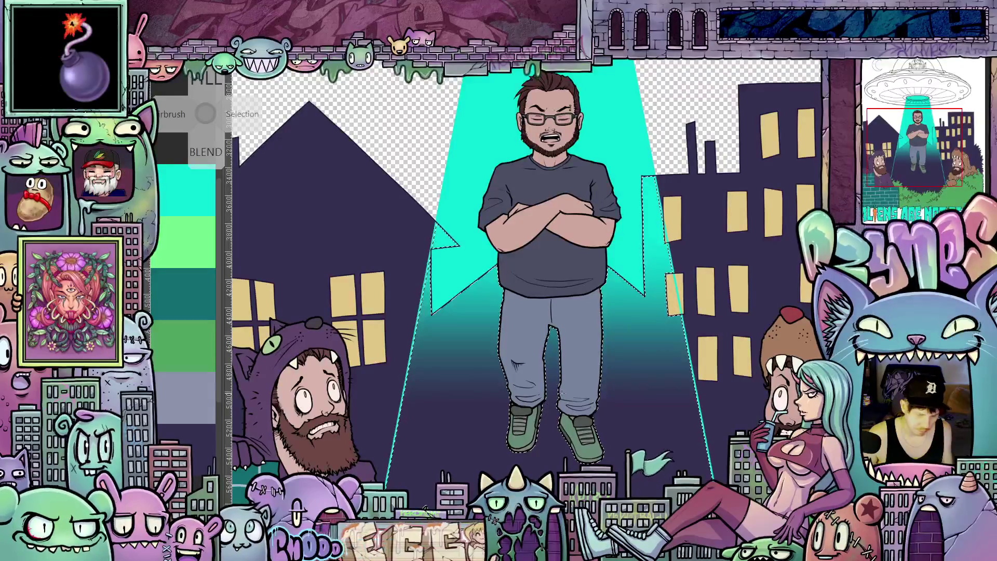
pyautogui.moveTo(547, 274); pyautogui.dragTo(547, 312)
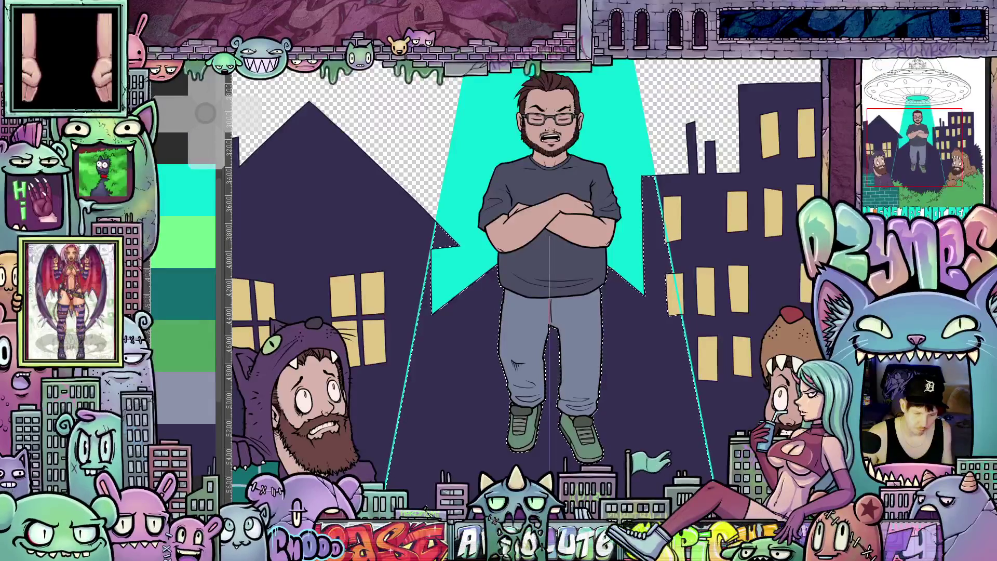
pyautogui.scroll(-3, 549, 249)
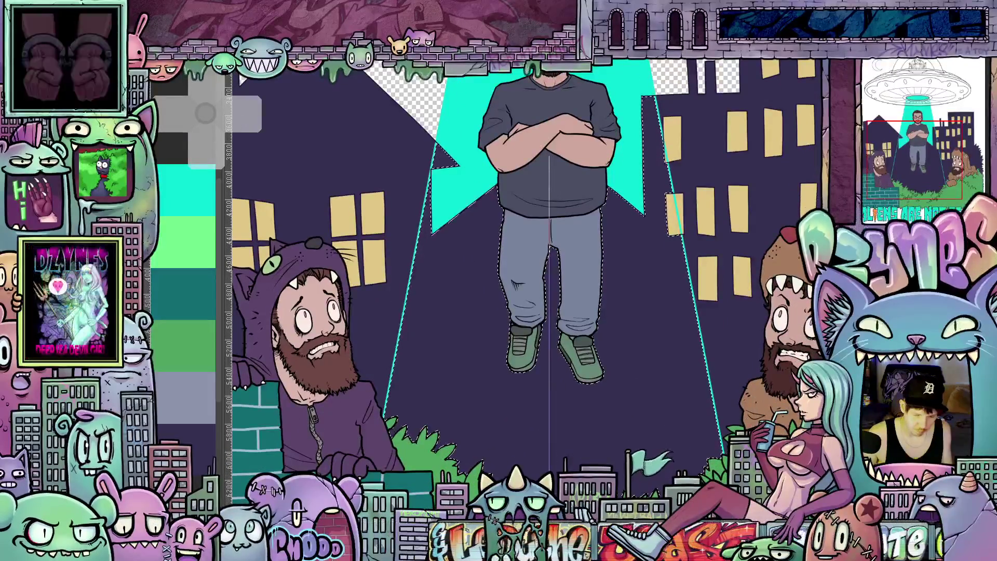
pyautogui.moveTo(549, 153); pyautogui.dragTo(549, 469)
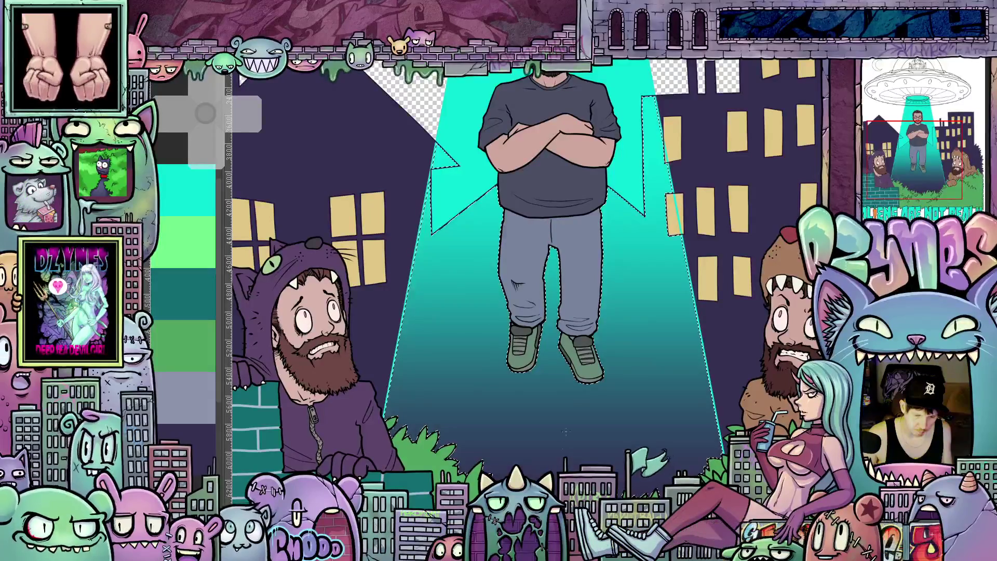
pyautogui.scroll(-5, 643, 349)
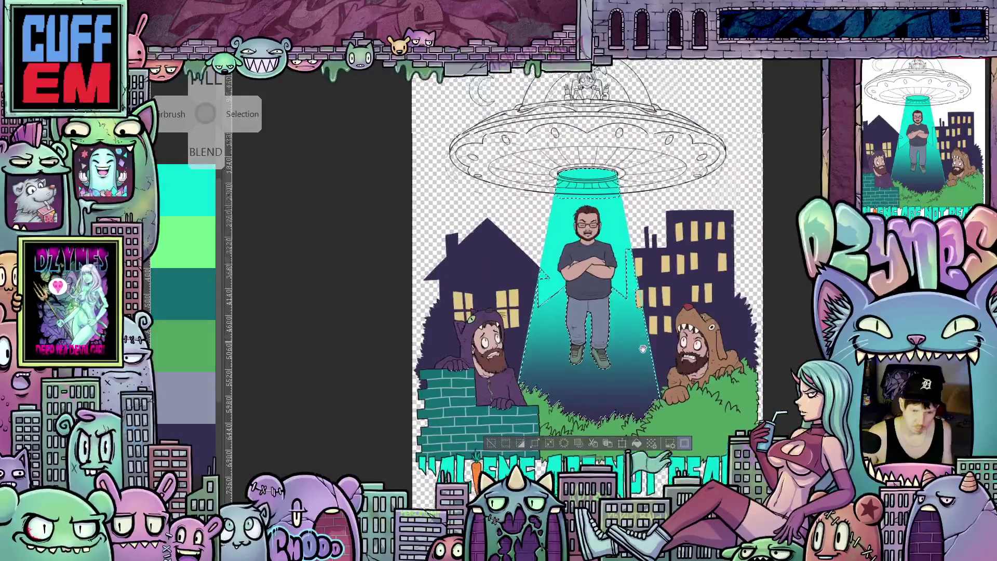
pyautogui.scroll(2, 643, 349)
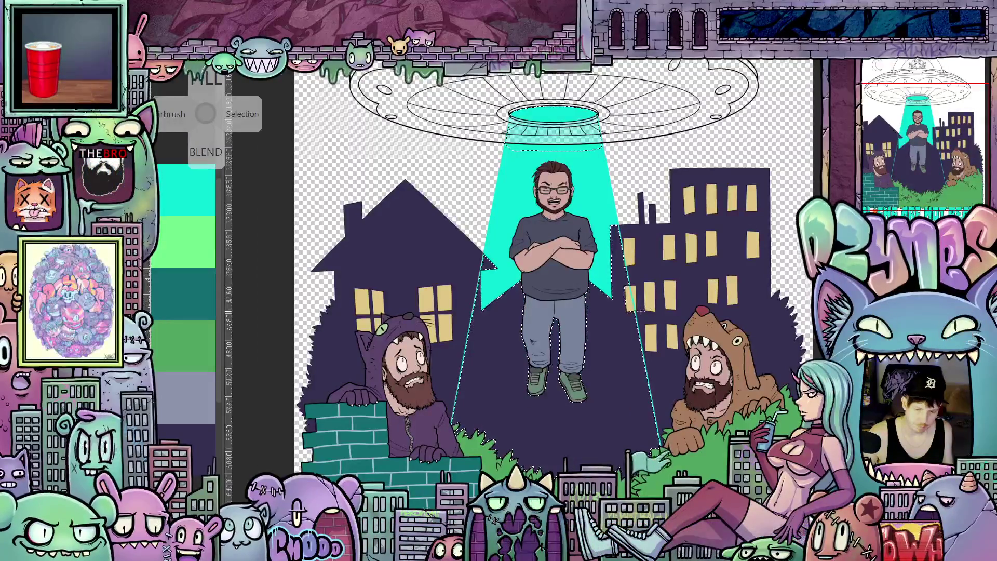
# Drag a teal-to-dark gradient from top to bottom through the beam selection
pyautogui.scroll(5, 626, 303)
pyautogui.scroll(2, 626, 303)
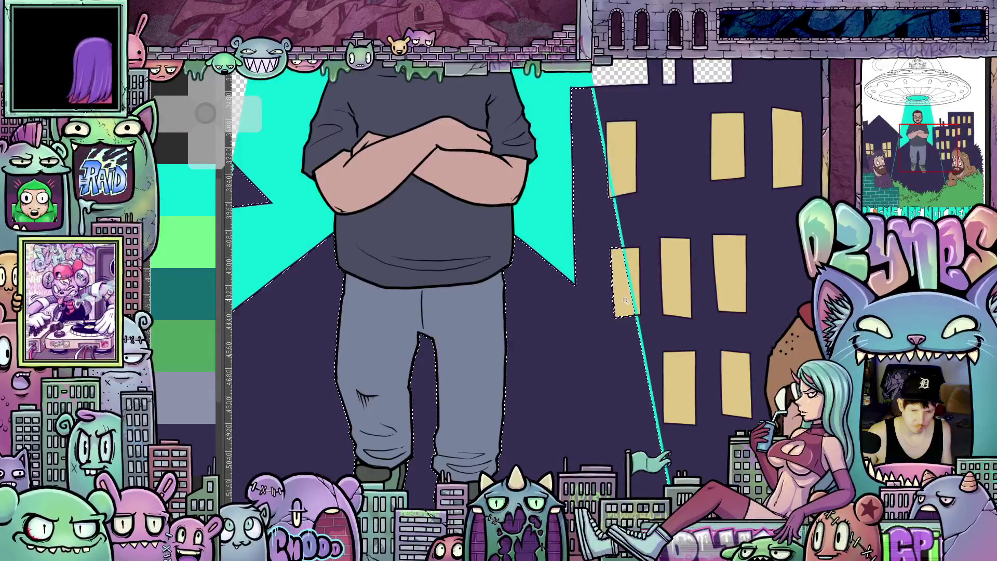
pyautogui.scroll(-3, 613, 322)
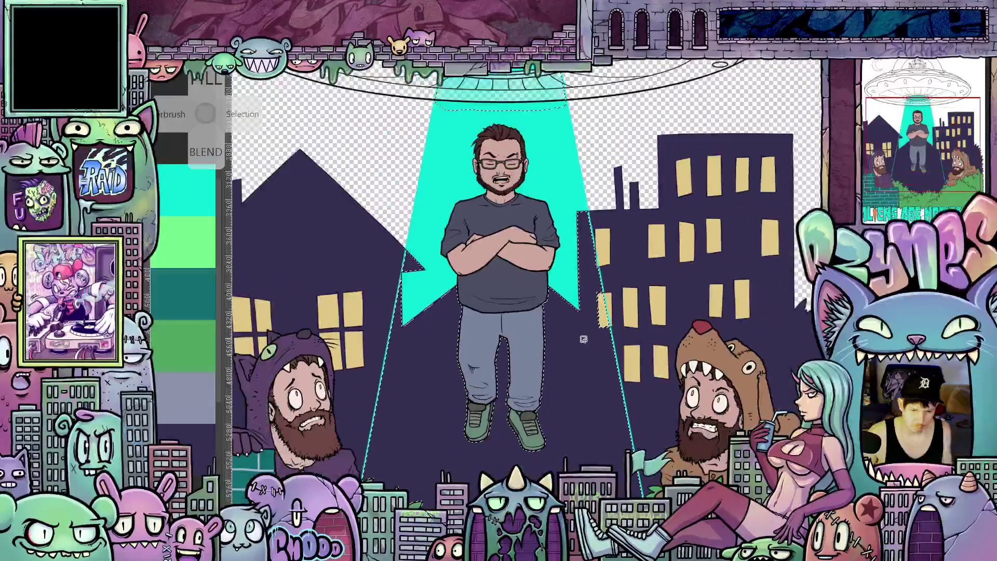
pyautogui.scroll(-1, 583, 339)
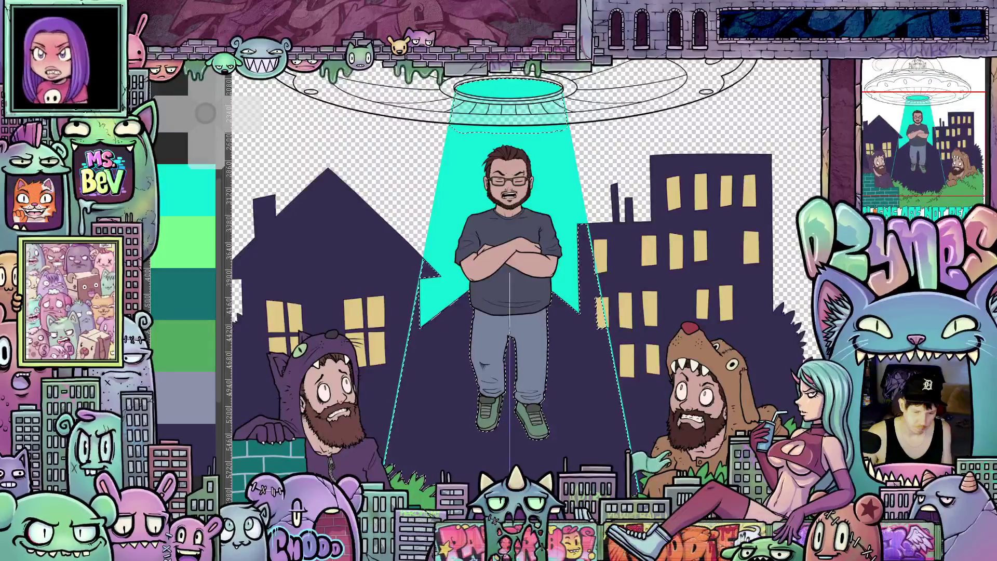
pyautogui.moveTo(509, 155); pyautogui.dragTo(509, 468)
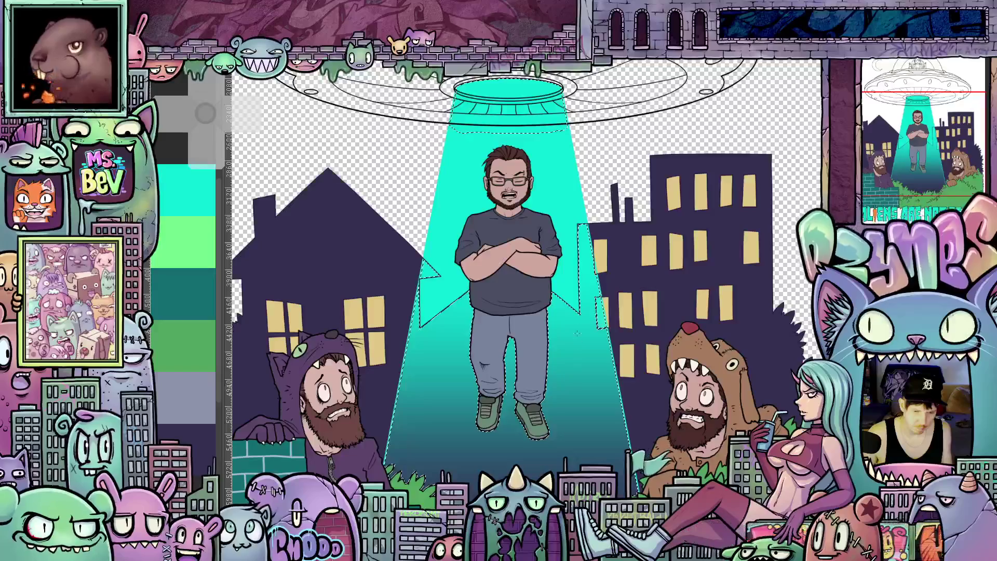
pyautogui.scroll(-1, 531, 280)
pyautogui.scroll(-1, 634, 204)
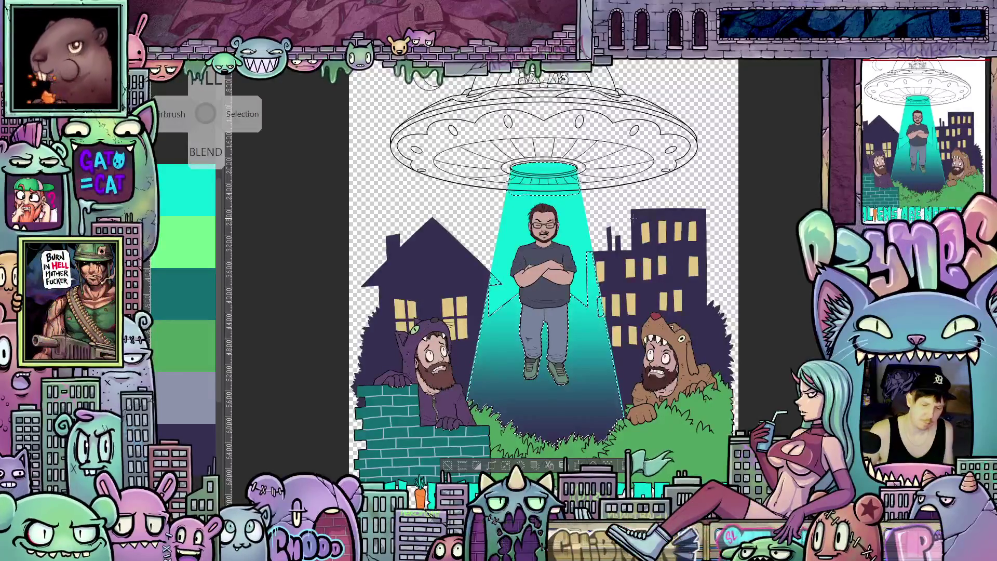
# Deselect the beam and zoom out to show the full poster with 'ALIENS ARE NOT REAL'
pyautogui.hotkey('ctrl', 'shift', 'a')
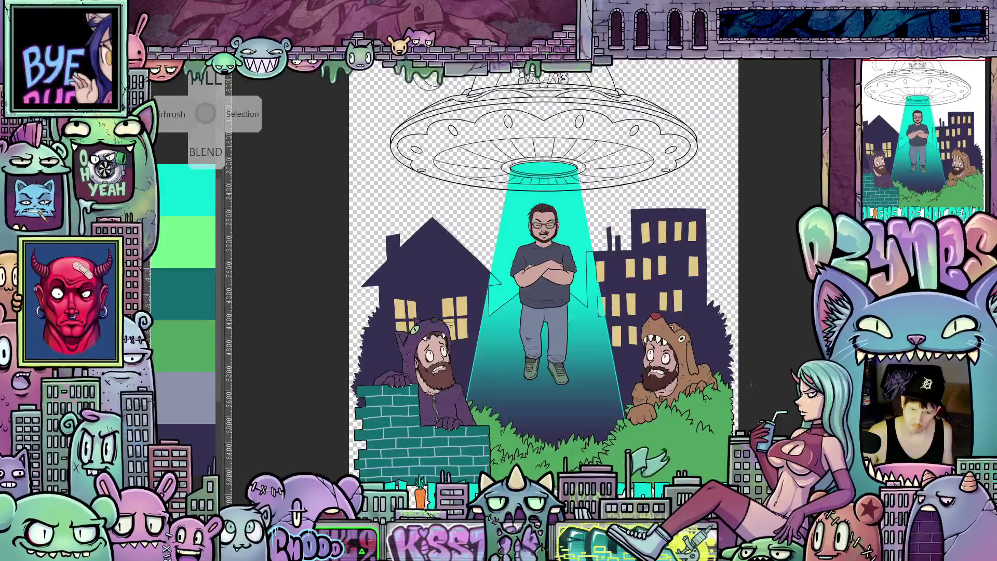
pyautogui.scroll(-2, 738, 281)
pyautogui.moveTo(766, 325)
pyautogui.mouseDown()
pyautogui.moveTo(727, 361)
pyautogui.moveTo(727, 396)
pyautogui.mouseUp()
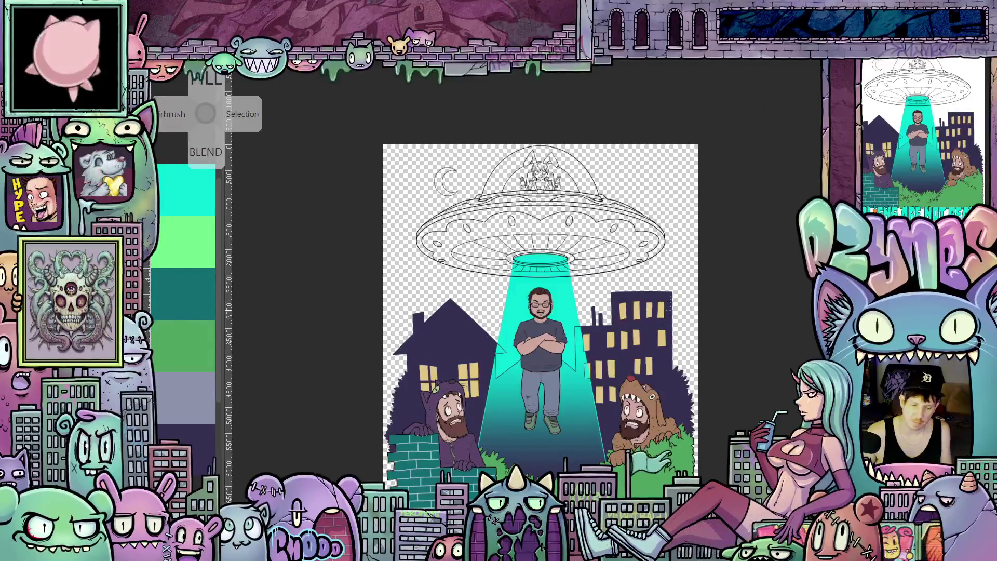
pyautogui.moveTo(732, 427)
pyautogui.mouseDown()
pyautogui.moveTo(738, 350)
pyautogui.moveTo(726, 410)
pyautogui.moveTo(734, 371)
pyautogui.mouseUp()
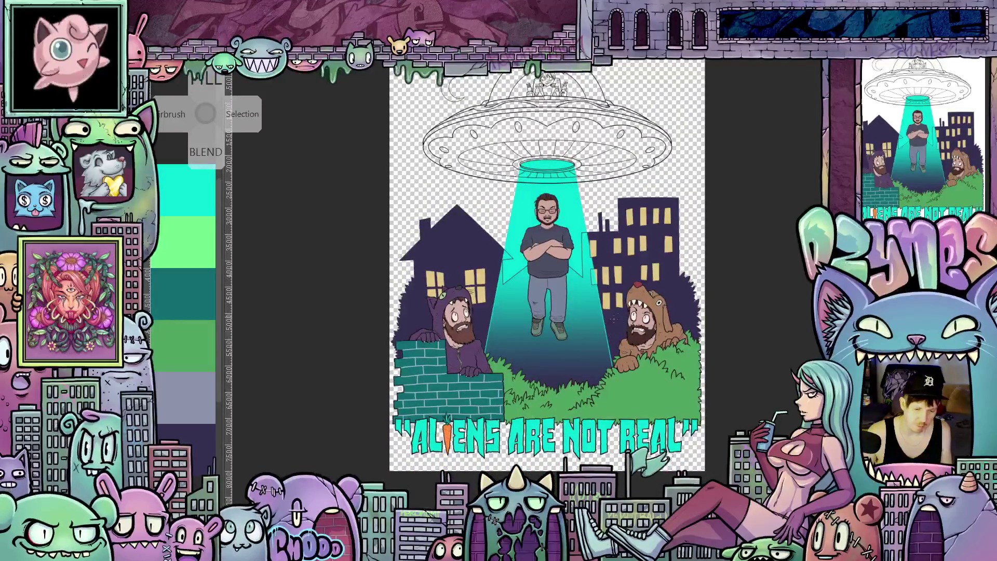
# Pan and zoom over the floating man, beam and the right-hand costumed figure
pyautogui.scroll(4, 614, 318)
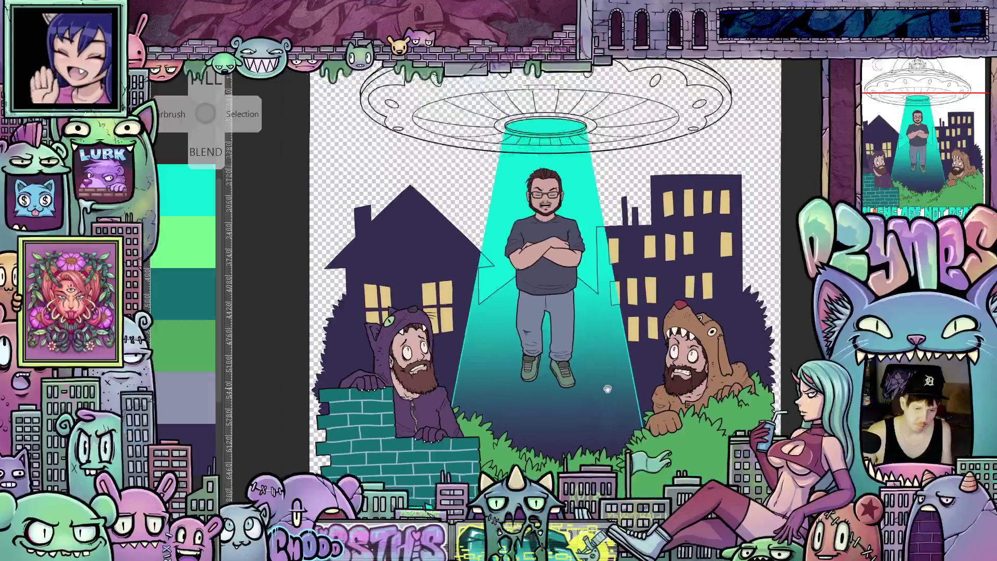
pyautogui.moveTo(607, 389)
pyautogui.mouseDown()
pyautogui.moveTo(669, 370)
pyautogui.moveTo(632, 375)
pyautogui.moveTo(625, 352)
pyautogui.mouseUp()
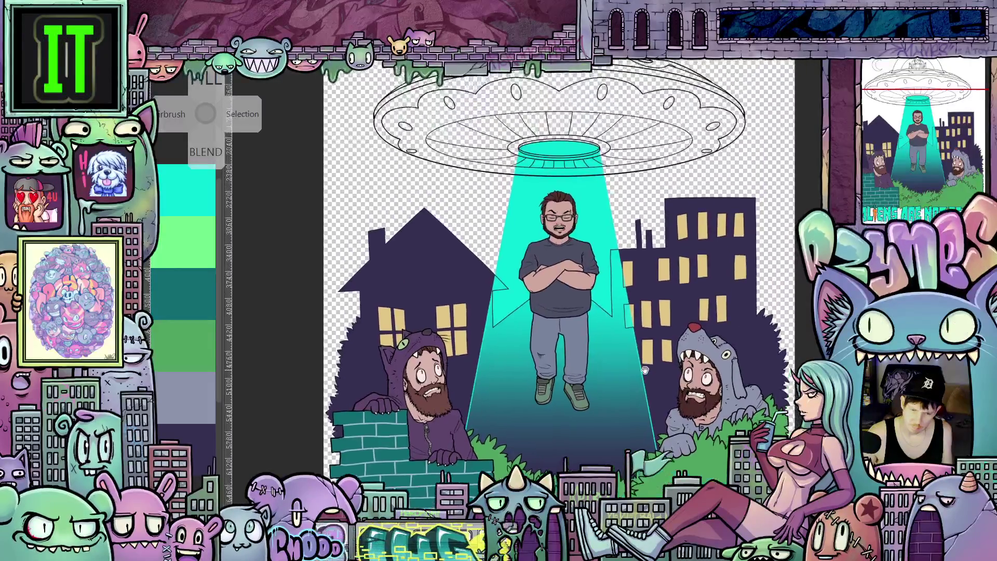
pyautogui.hscroll(3, 649, 310)
pyautogui.scroll(-2, 646, 333)
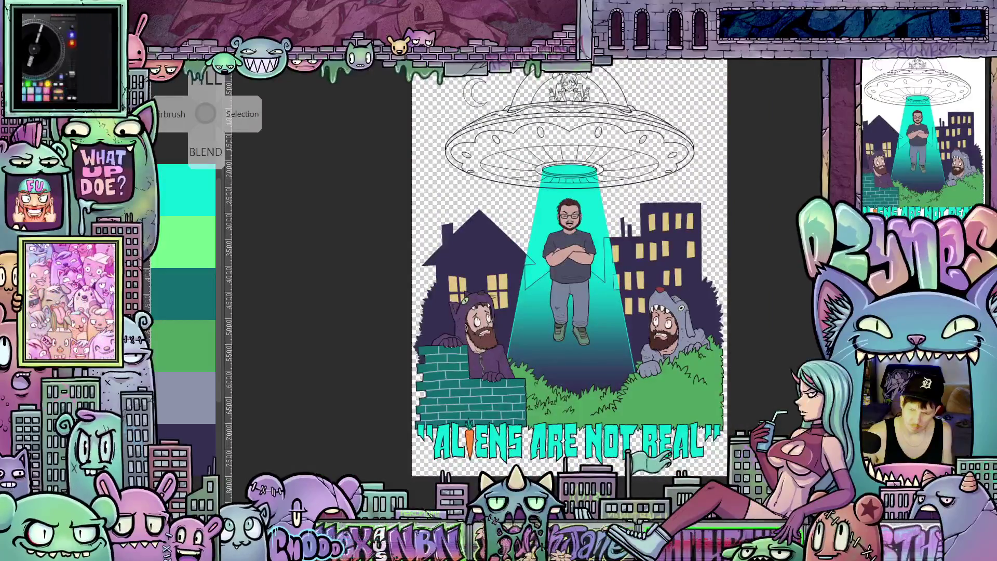
# Fill the paper layer with near-black HEX 121313 behind the artwork
pyautogui.press('BackSpace')
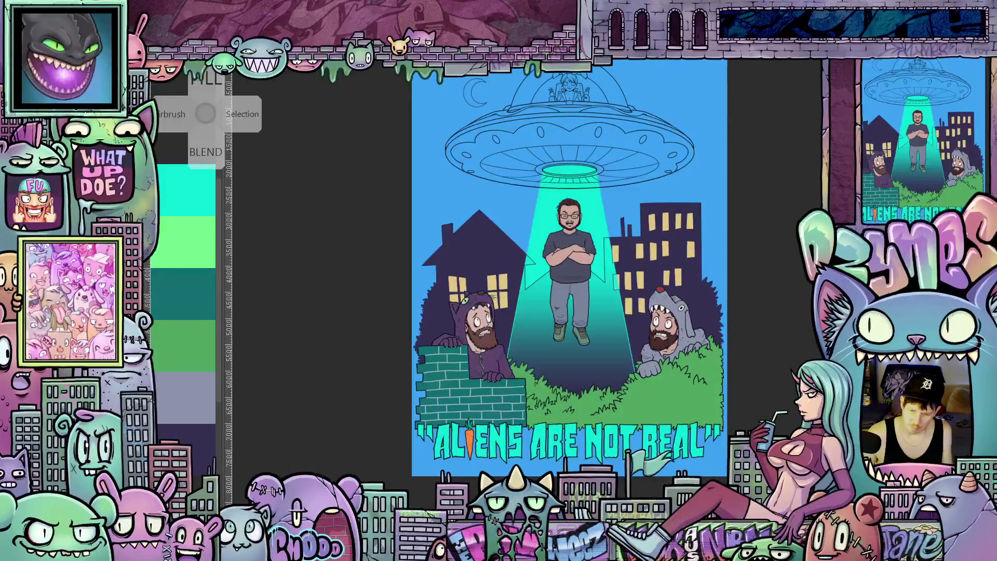
pyautogui.doubleClick(438, 347)
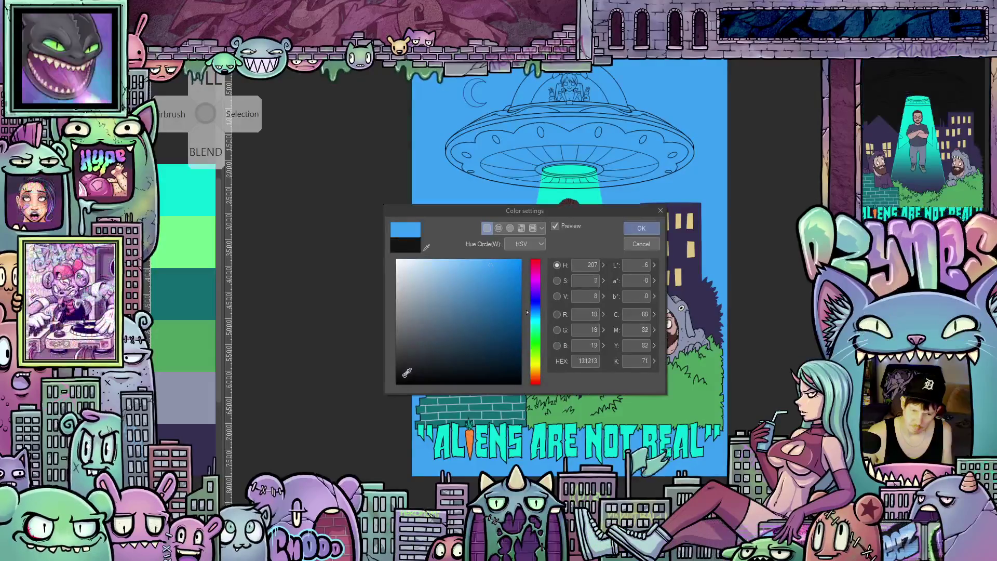
pyautogui.click(403, 373)
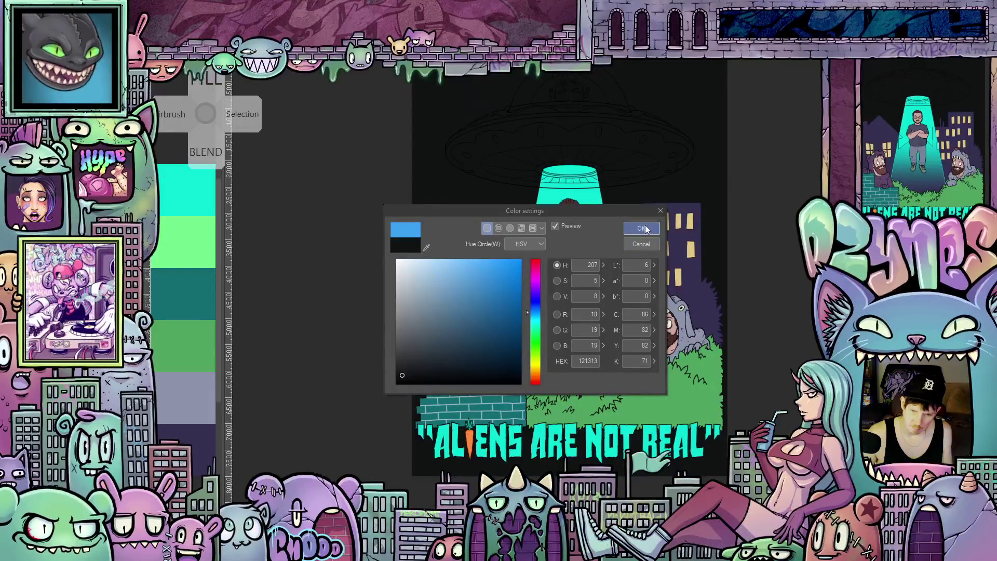
pyautogui.click(642, 228)
pyautogui.scroll(-2, 761, 240)
pyautogui.moveTo(761, 241); pyautogui.dragTo(746, 289)
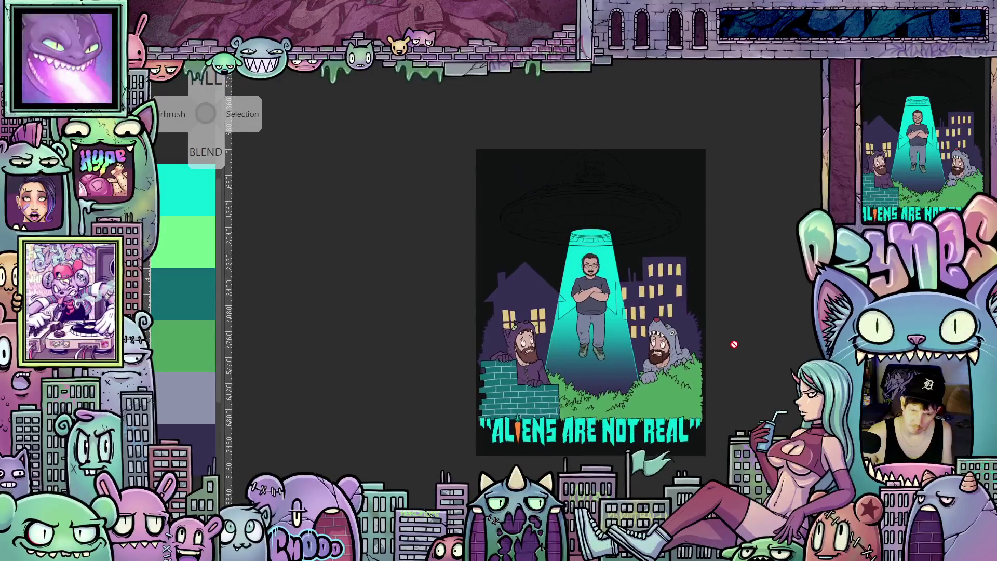
pyautogui.scroll(3, 693, 330)
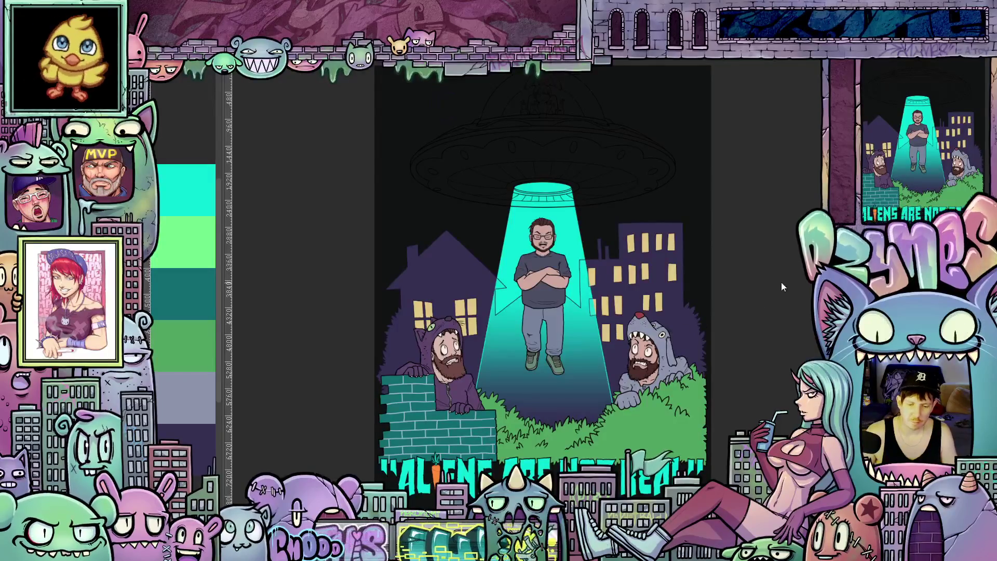
pyautogui.middleClick(205, 114)
pyautogui.scroll(2, 543, 311)
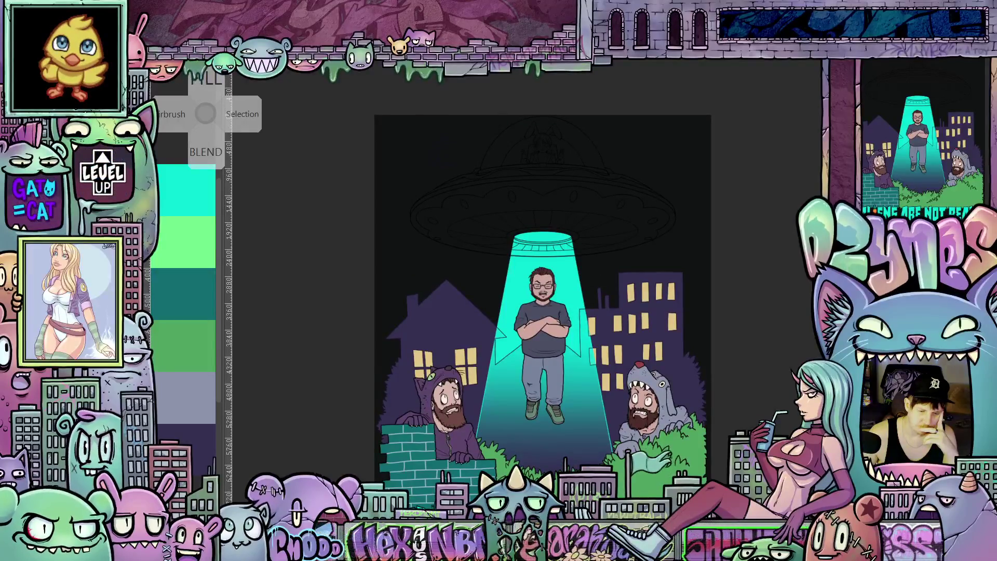
pyautogui.scroll(-1, 543, 311)
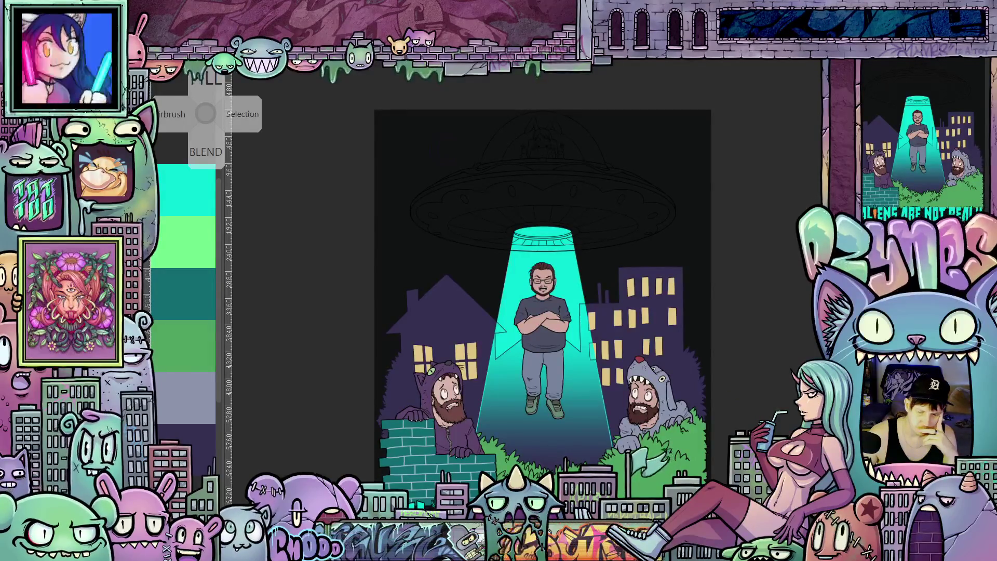
pyautogui.scroll(-3, 543, 291)
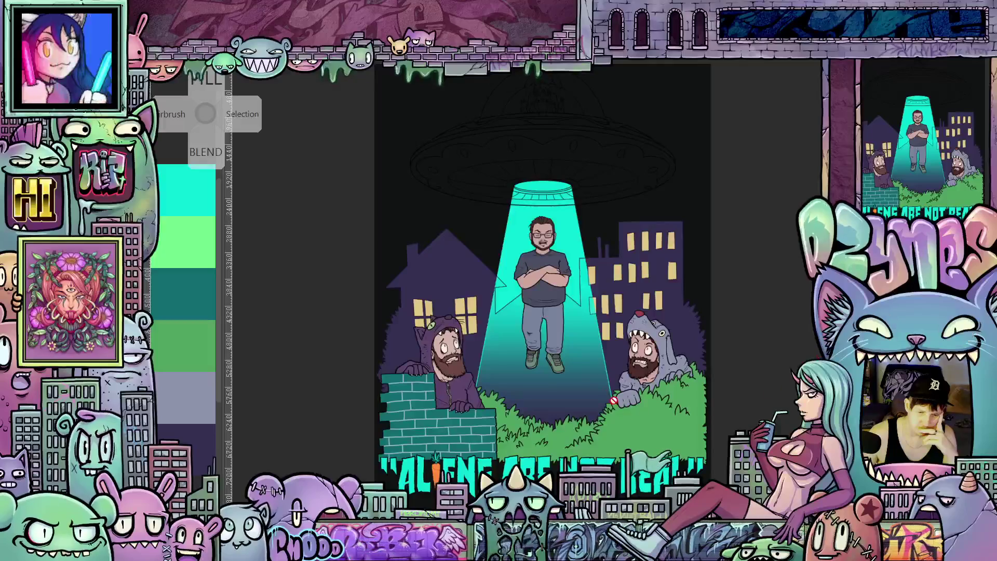
pyautogui.scroll(3, 594, 373)
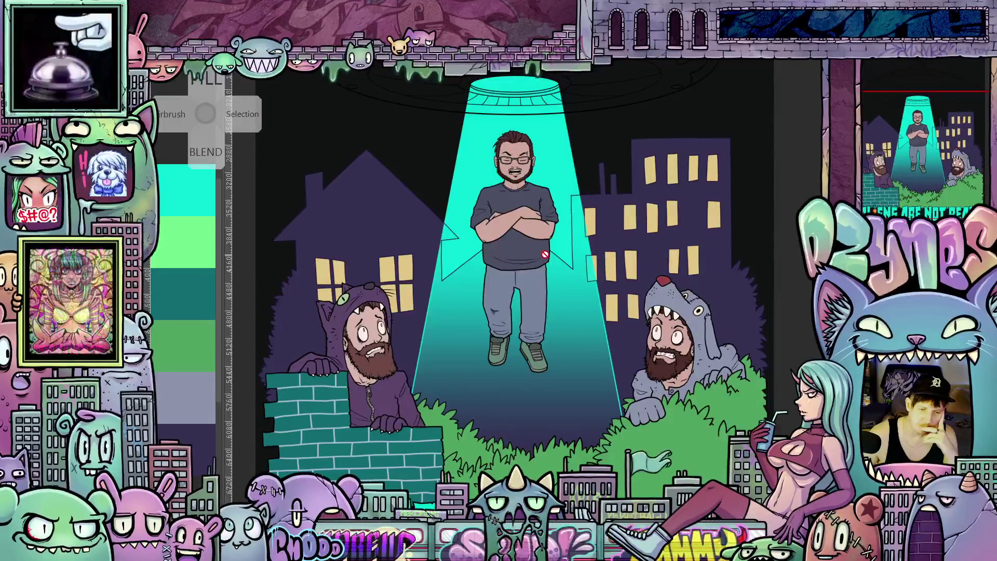
pyautogui.scroll(-1, 547, 301)
pyautogui.scroll(-1, 547, 301)
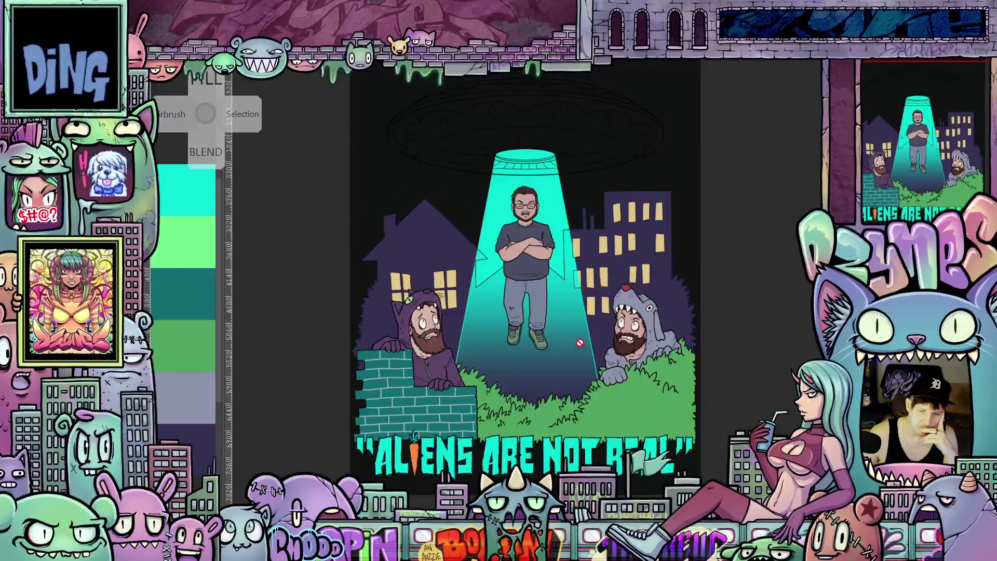
pyautogui.scroll(3, 547, 302)
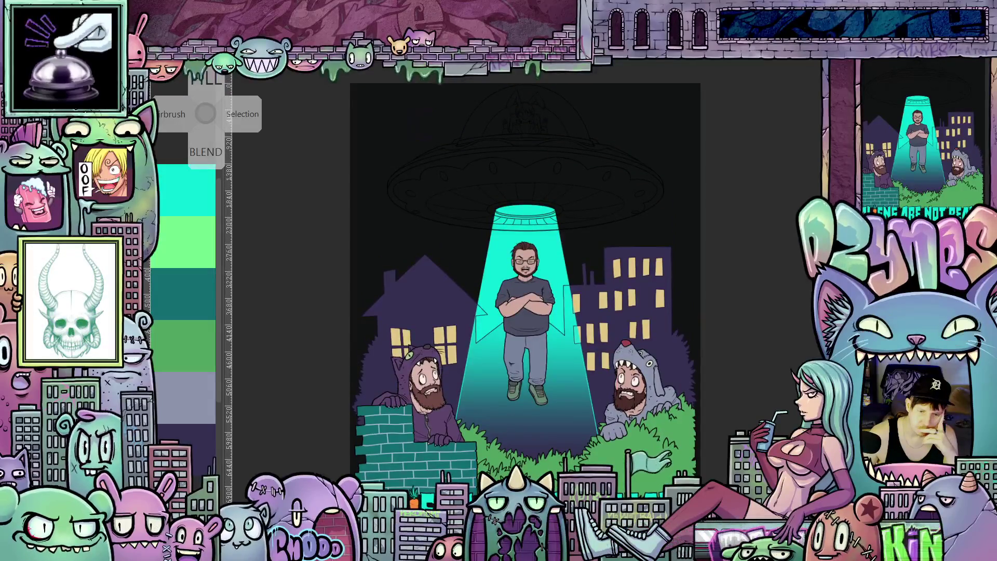
pyautogui.scroll(-1, 785, 370)
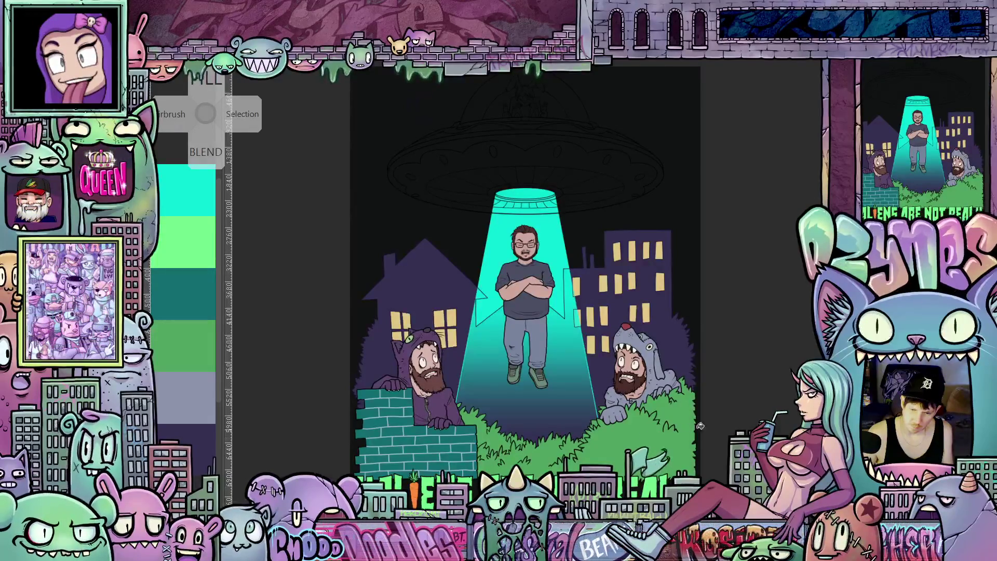
pyautogui.scroll(-1, 206, 362)
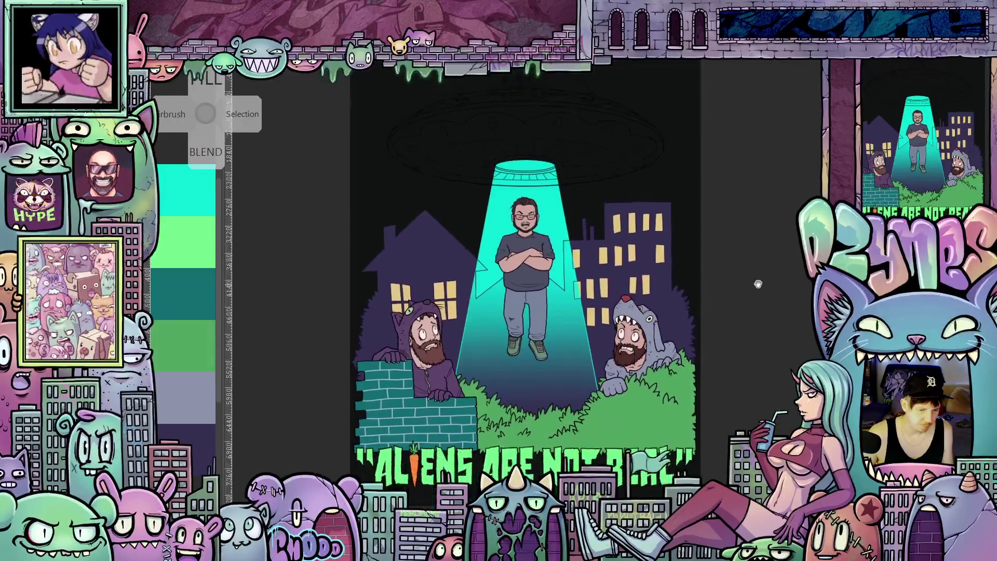
pyautogui.scroll(-1, 758, 287)
pyautogui.scroll(1, 494, 413)
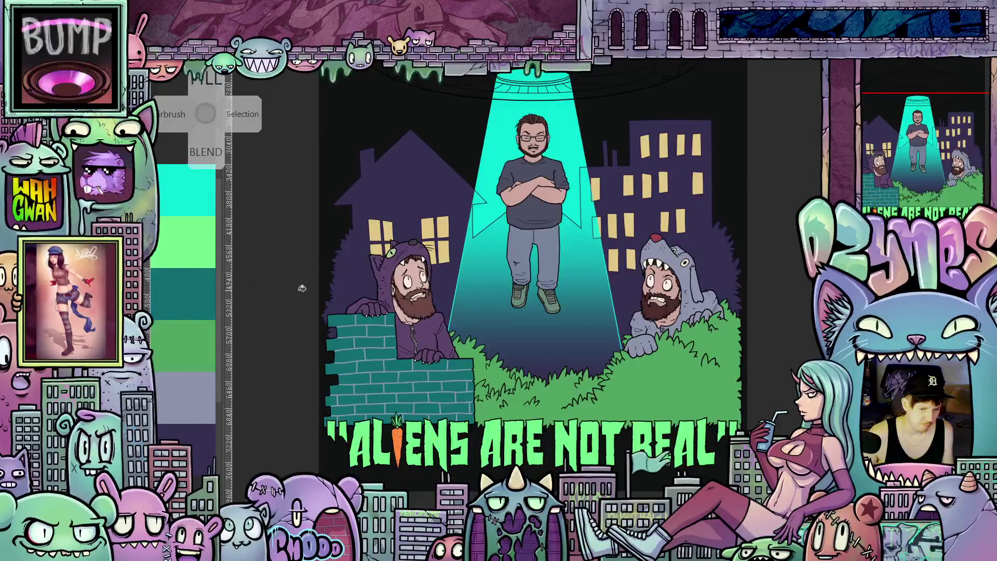
pyautogui.scroll(1, 292, 281)
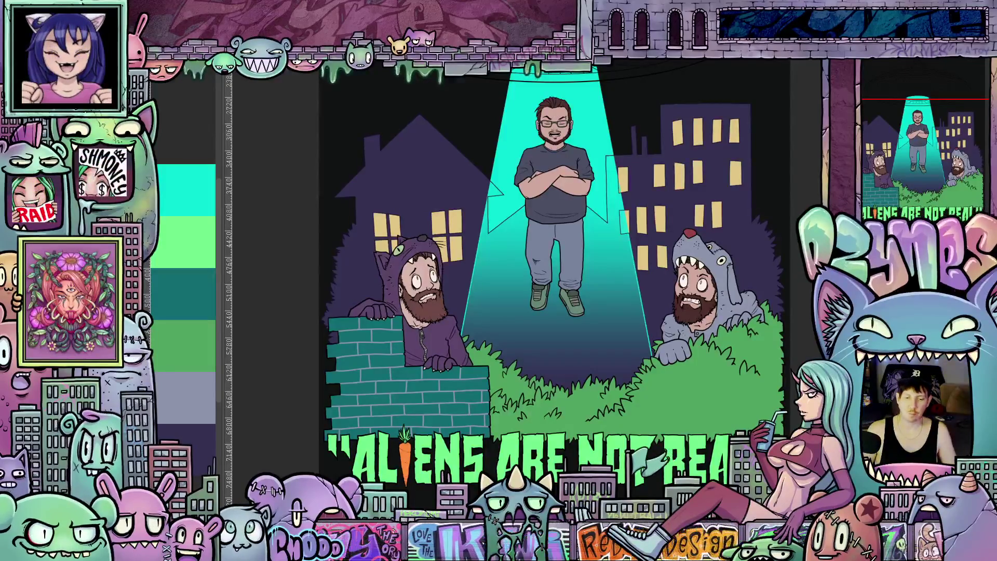
pyautogui.scroll(-5, 797, 263)
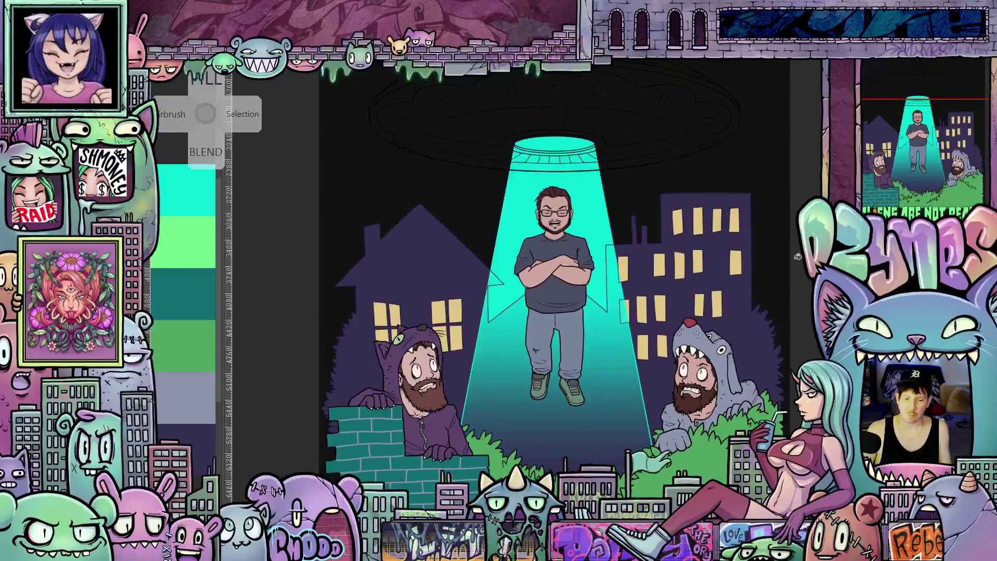
pyautogui.scroll(-2, 797, 264)
pyautogui.moveTo(797, 264)
pyautogui.mouseDown()
pyautogui.moveTo(755, 290)
pyautogui.moveTo(761, 327)
pyautogui.moveTo(751, 371)
pyautogui.mouseUp()
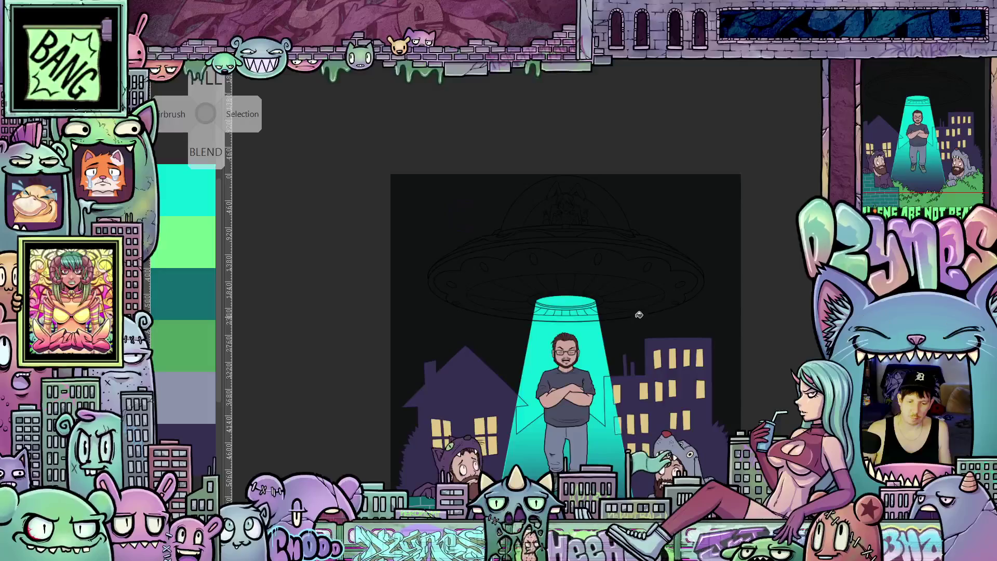
pyautogui.moveTo(644, 314); pyautogui.dragTo(644, 216)
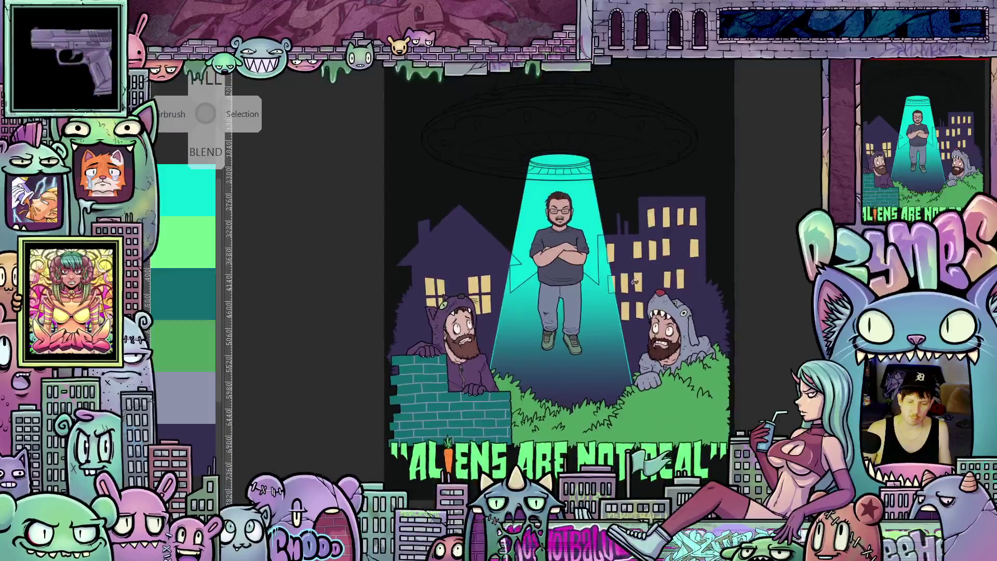
pyautogui.scroll(1, 644, 215)
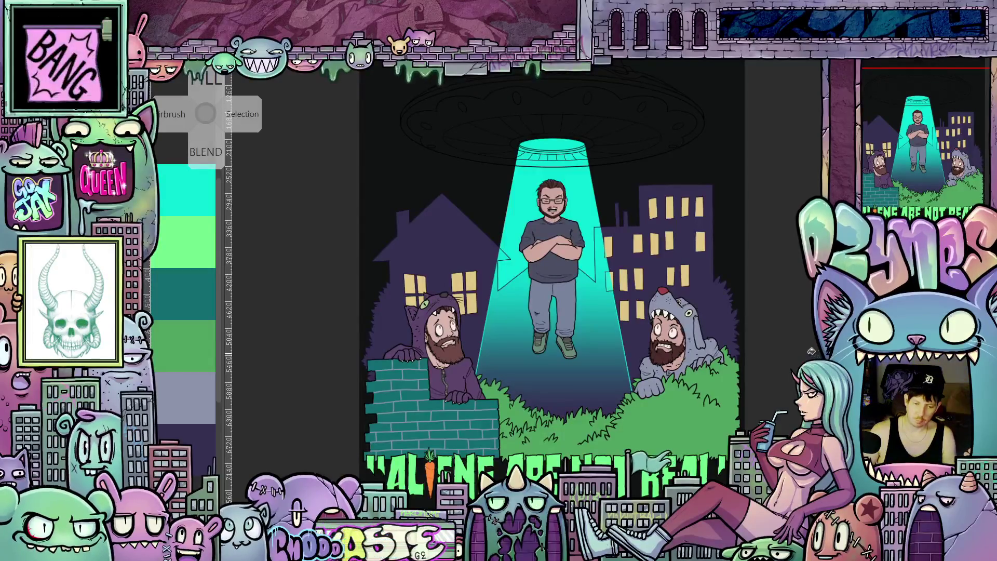
# Undo the last change so the teal tractor beam disappears from behind the floating man
pyautogui.scroll(3, 550, 311)
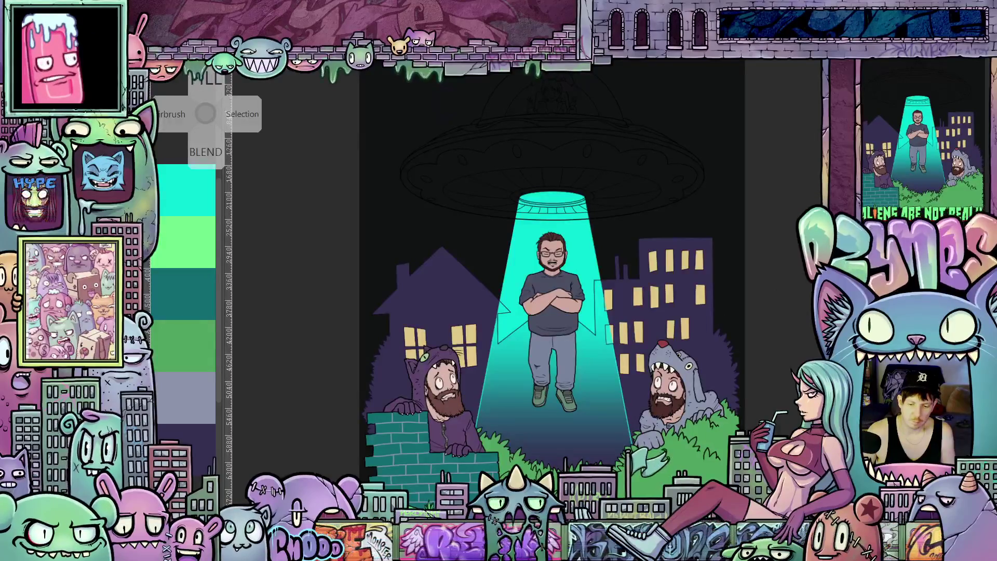
pyautogui.scroll(-2, 553, 291)
pyautogui.scroll(-1, 553, 291)
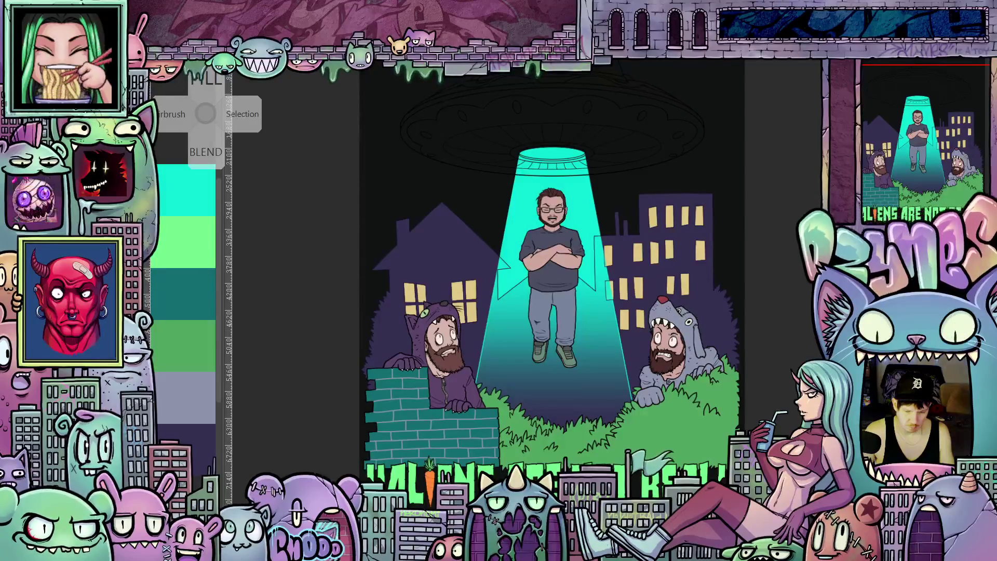
pyautogui.hotkey('ctrl', 'z')
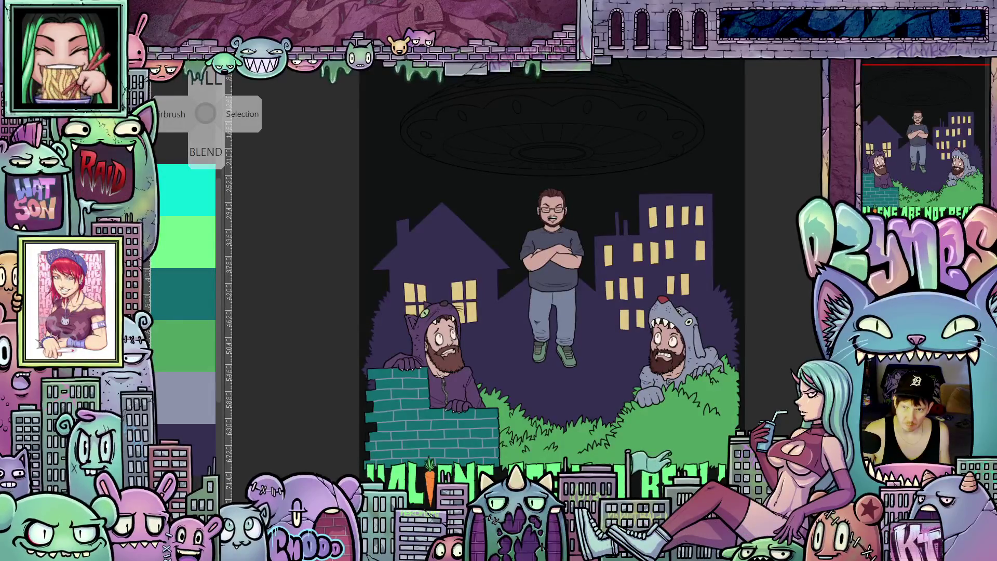
pyautogui.scroll(3, 573, 326)
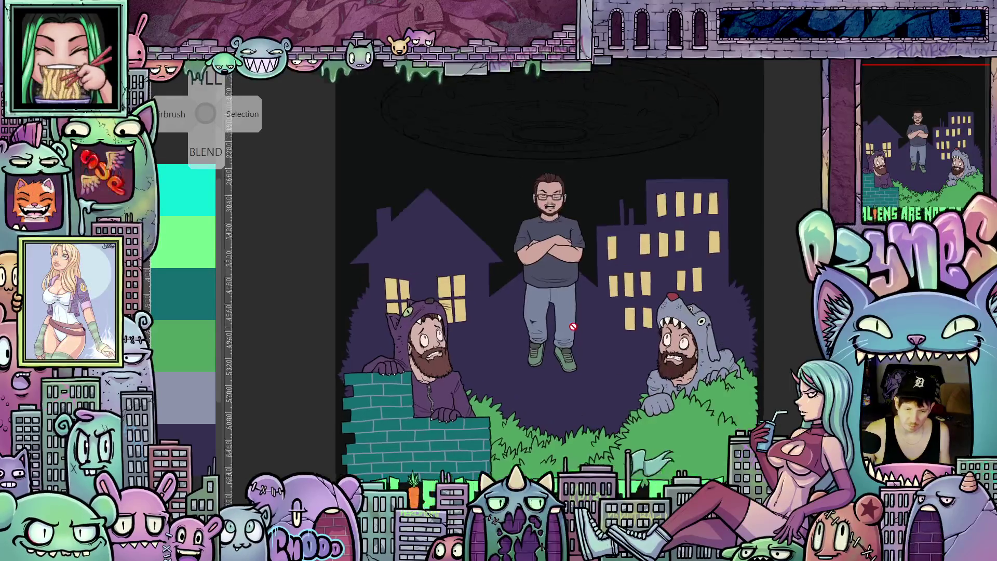
# Draw two mirrored straight beam edges from the UFO's inner ring down past the floating man
pyautogui.scroll(1, 574, 326)
pyautogui.moveTo(573, 326); pyautogui.dragTo(569, 380)
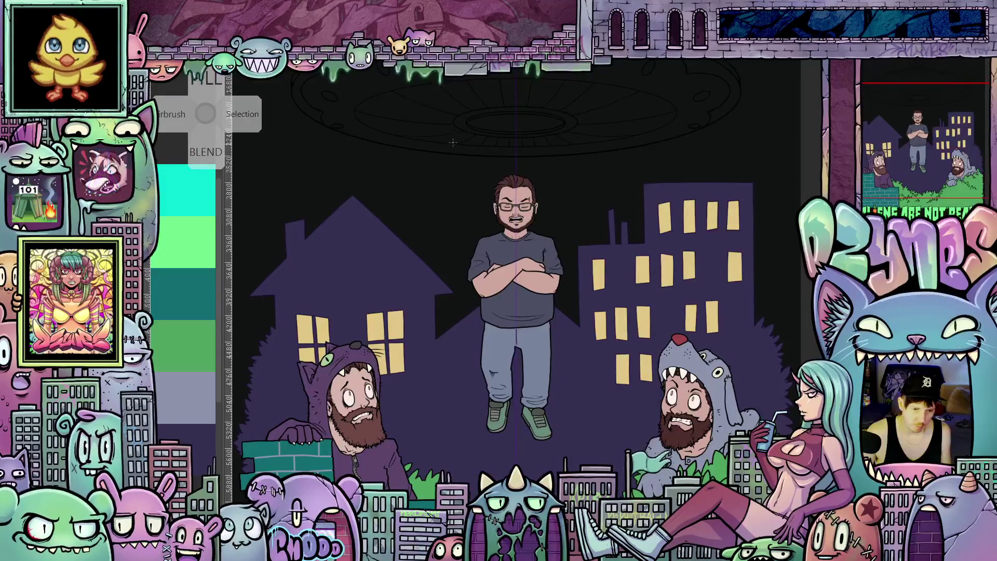
pyautogui.moveTo(469, 123)
pyautogui.mouseDown()
pyautogui.moveTo(443, 192)
pyautogui.moveTo(410, 391)
pyautogui.moveTo(401, 371)
pyautogui.moveTo(381, 480)
pyautogui.mouseUp()
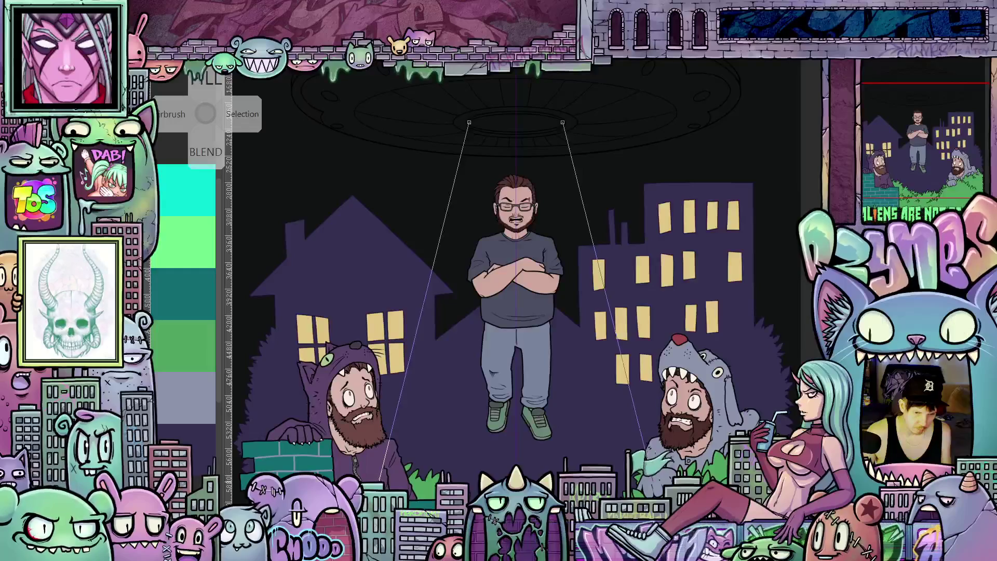